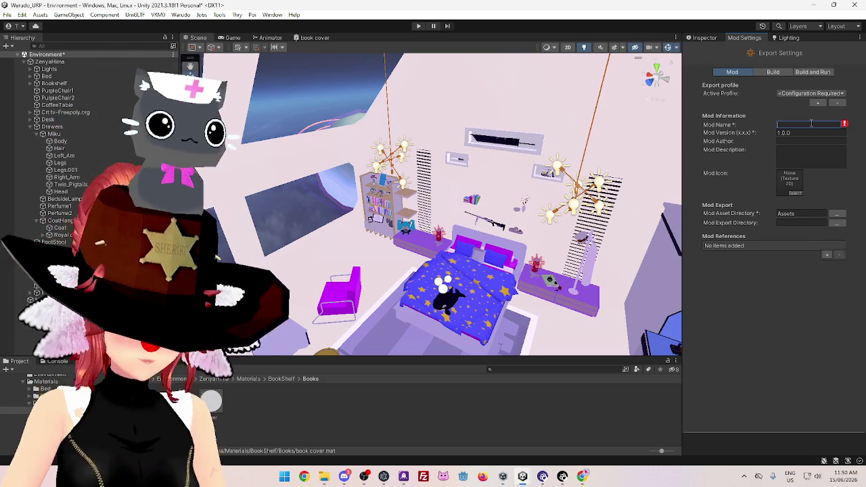
Name the mod ZenyaHimaURP and start picking a texture for its icon
{"action": "type", "text": "Zeny"}
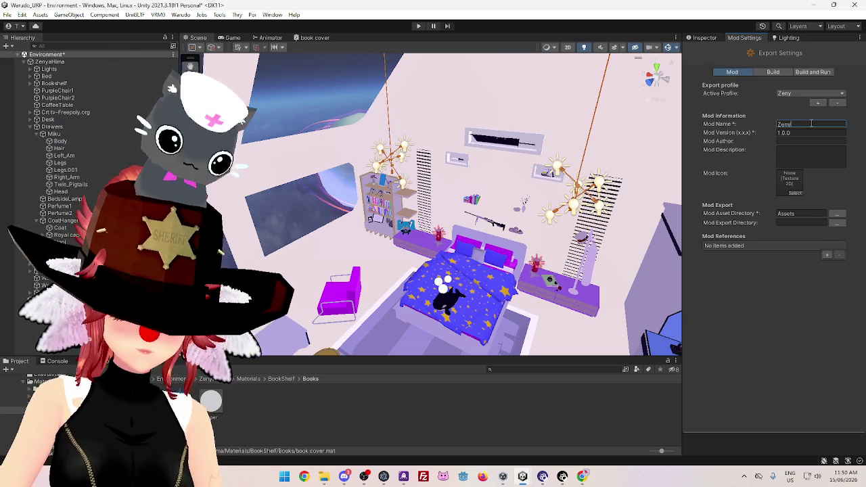
{"action": "type", "text": "aHimaURP"}
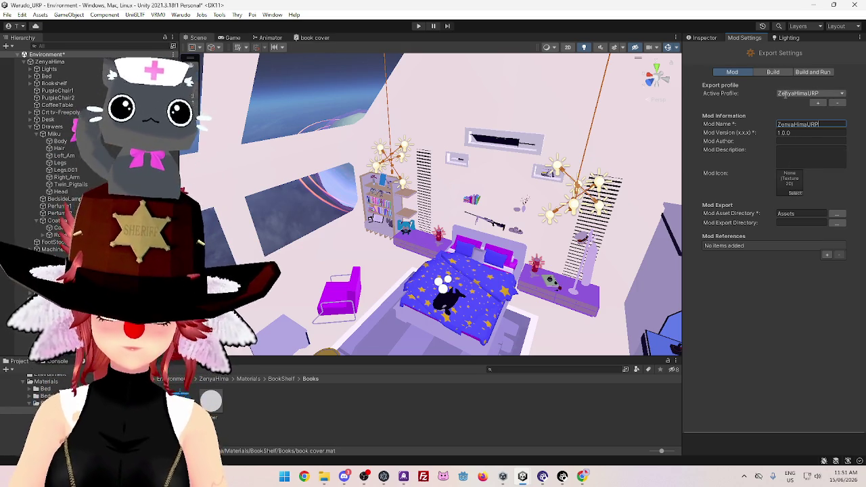
{"action": "left_click", "coordinate": [795, 192]}
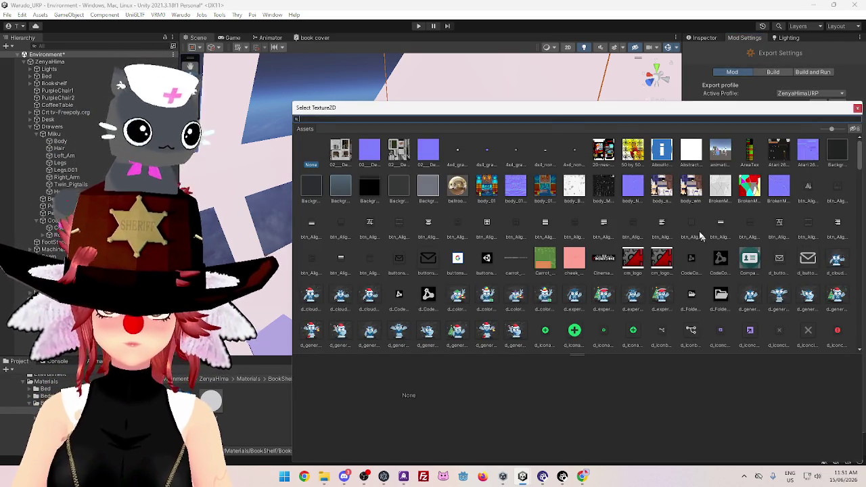
{"action": "scroll", "coordinate": [608, 222], "scroll_direction": "down", "scroll_amount": 3}
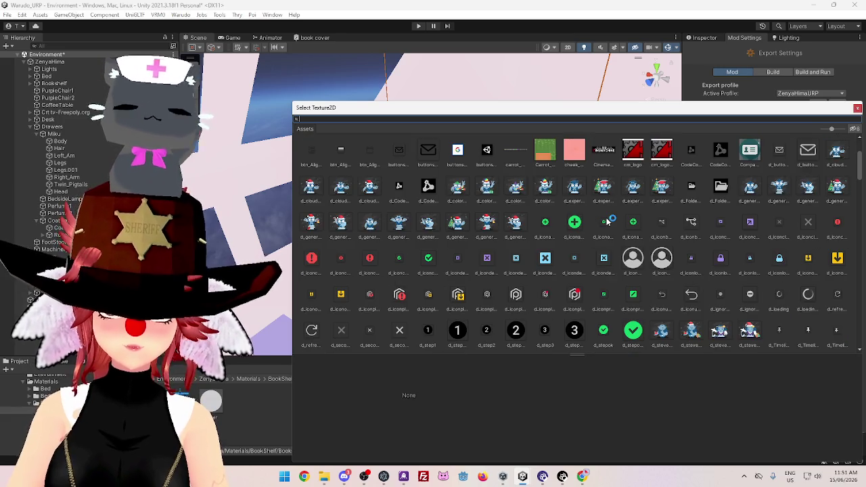
{"action": "scroll", "coordinate": [602, 210], "scroll_direction": "down", "scroll_amount": 4}
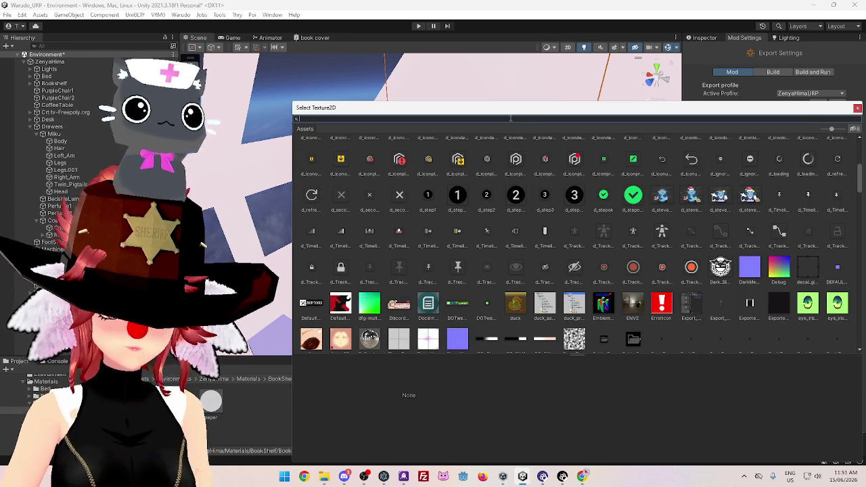
{"action": "type", "text": "zen"}
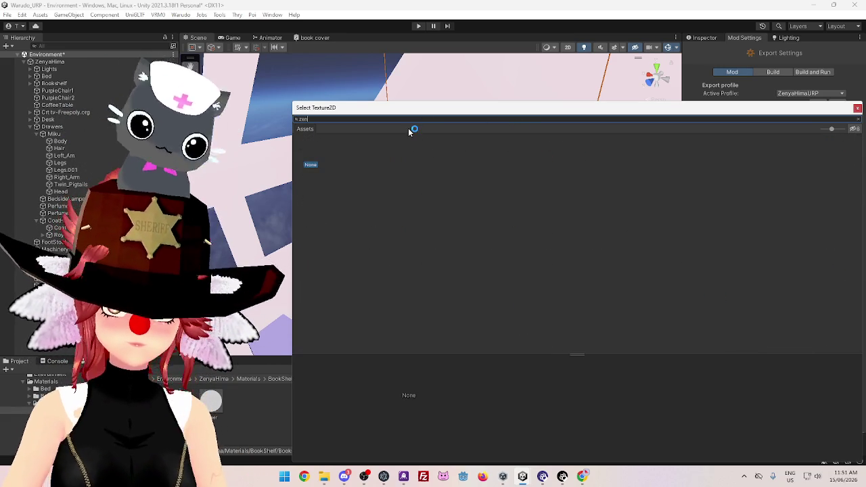
{"action": "left_click", "coordinate": [857, 109]}
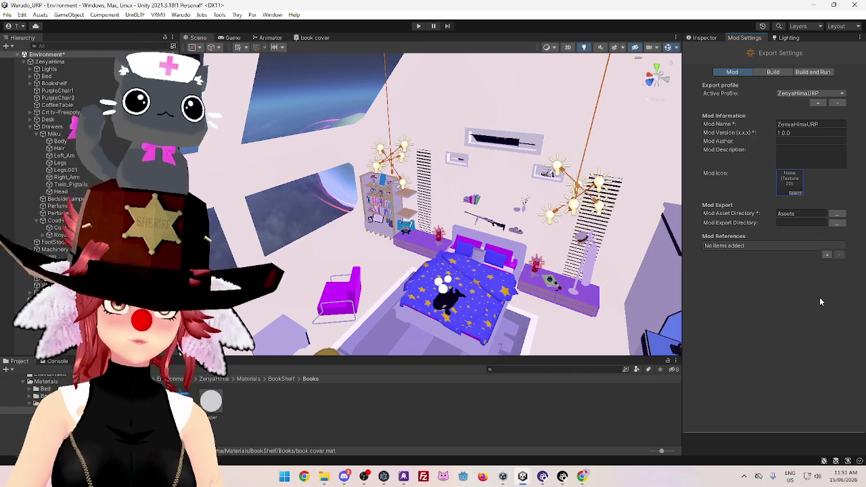
Set the Mod Asset Directory to Warudo's StreamingAssets Environments folder
{"action": "left_click", "coordinate": [837, 213]}
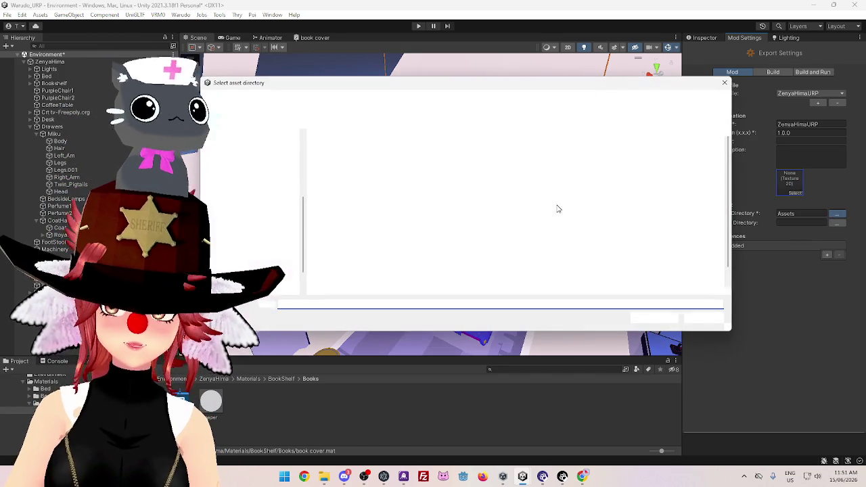
{"action": "left_click_drag", "start_coordinate": [448, 88], "coordinate": [372, 77]}
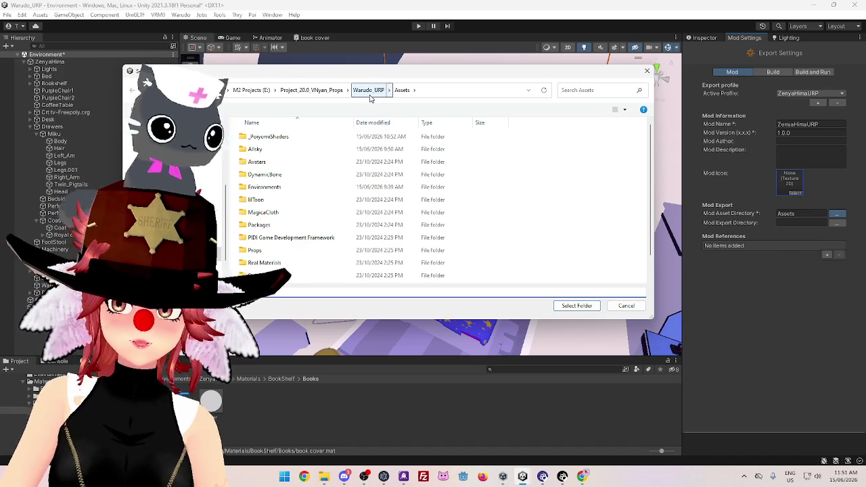
{"action": "left_click", "coordinate": [301, 92]}
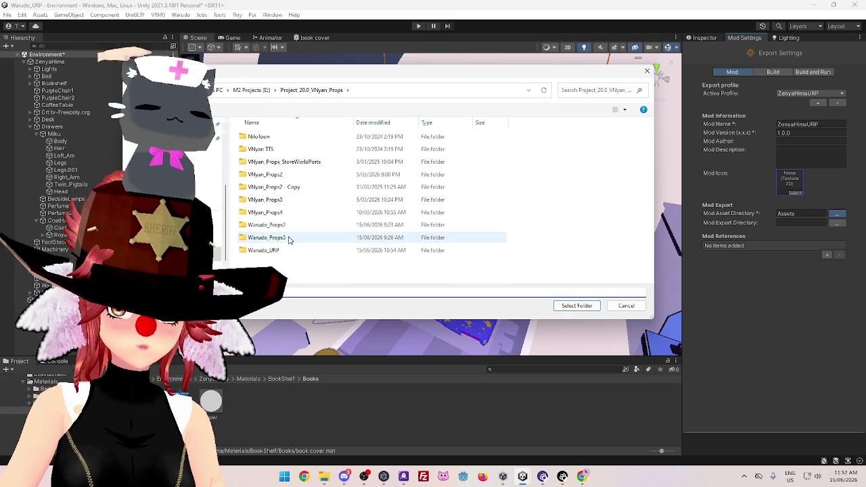
{"action": "double_click", "coordinate": [270, 250]}
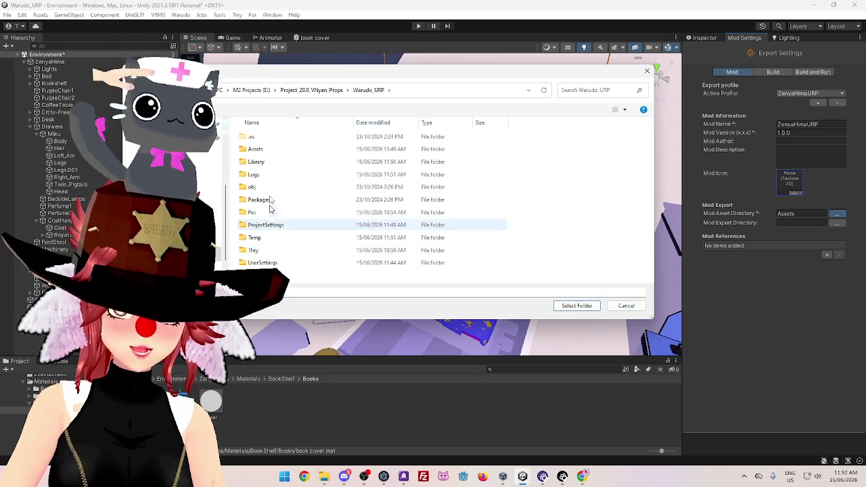
{"action": "double_click", "coordinate": [264, 150]}
{"action": "double_click", "coordinate": [257, 193]}
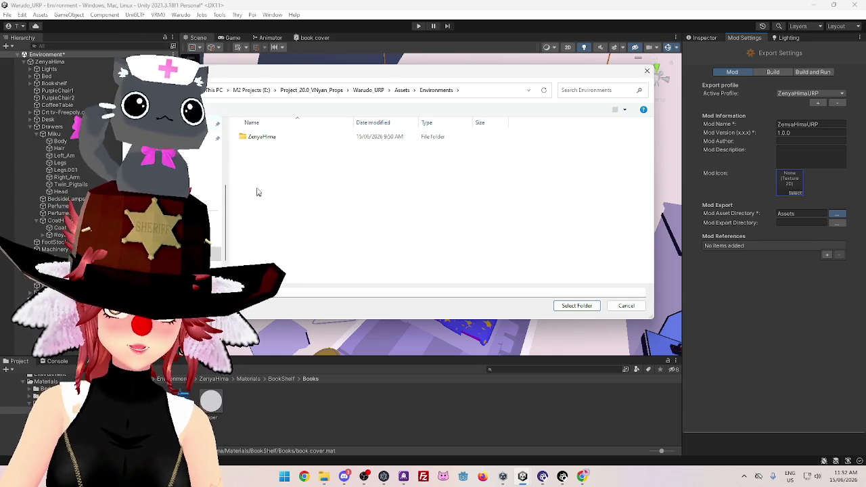
{"action": "left_click_drag", "start_coordinate": [306, 74], "coordinate": [325, 76]}
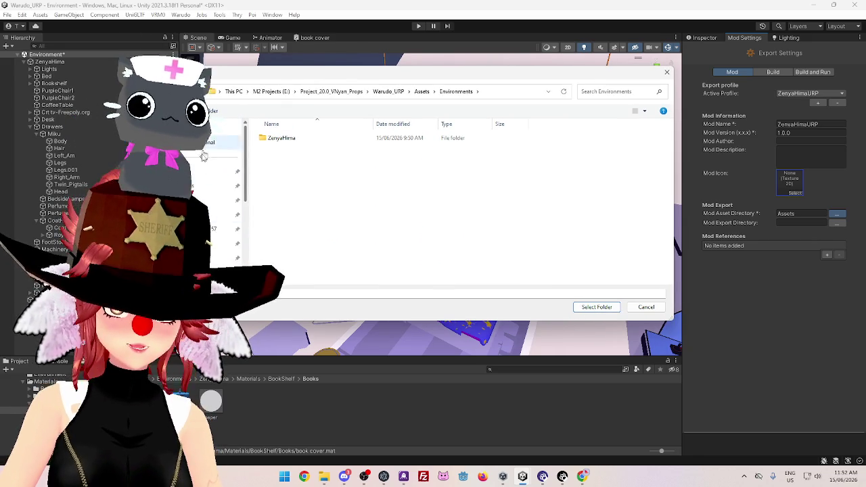
{"action": "scroll", "coordinate": [214, 226], "scroll_direction": "down", "scroll_amount": 2}
{"action": "left_click", "coordinate": [219, 197]}
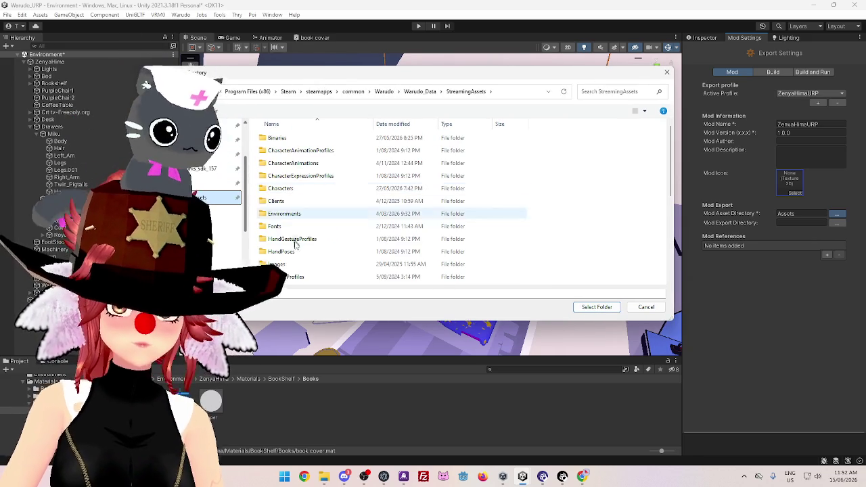
{"action": "double_click", "coordinate": [283, 215]}
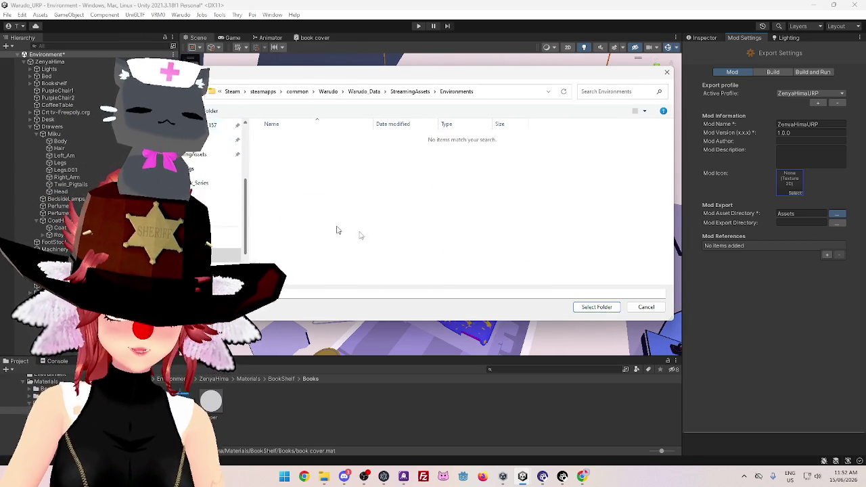
{"action": "left_click", "coordinate": [596, 307]}
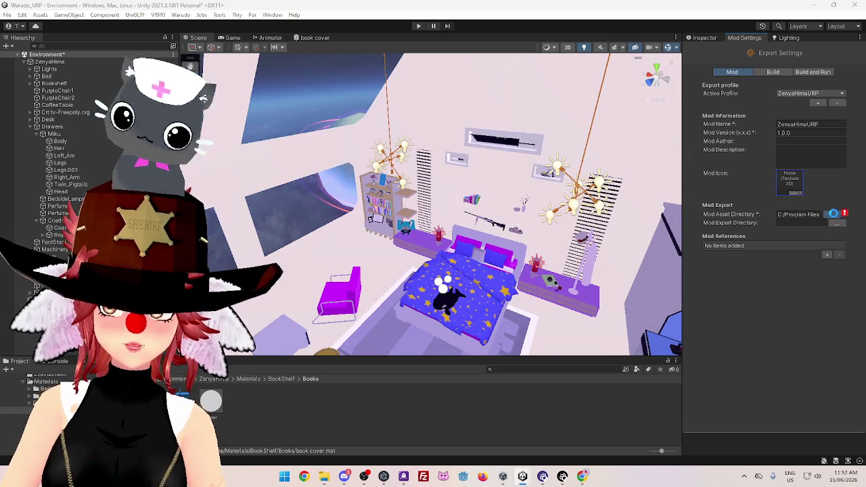
Repoint the Mod Asset Directory to the project's Assets/Environments/ZenyaHima folder and show its assets
{"action": "left_click", "coordinate": [833, 214]}
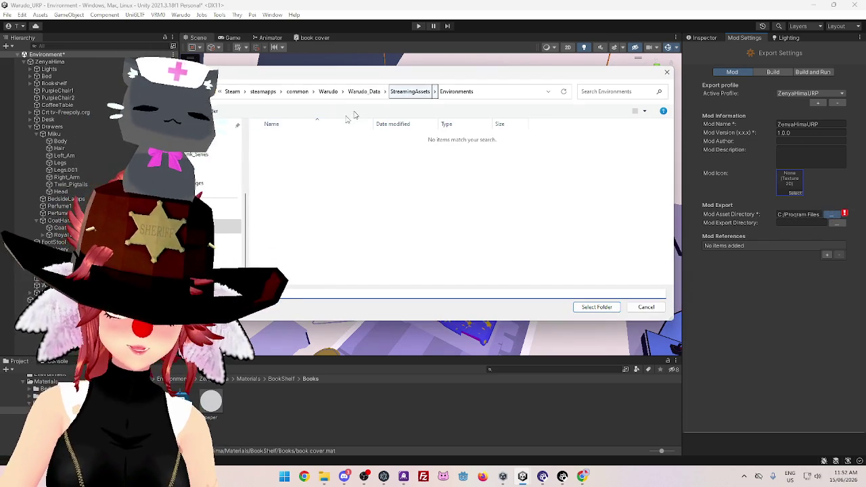
{"action": "left_click", "coordinate": [227, 168]}
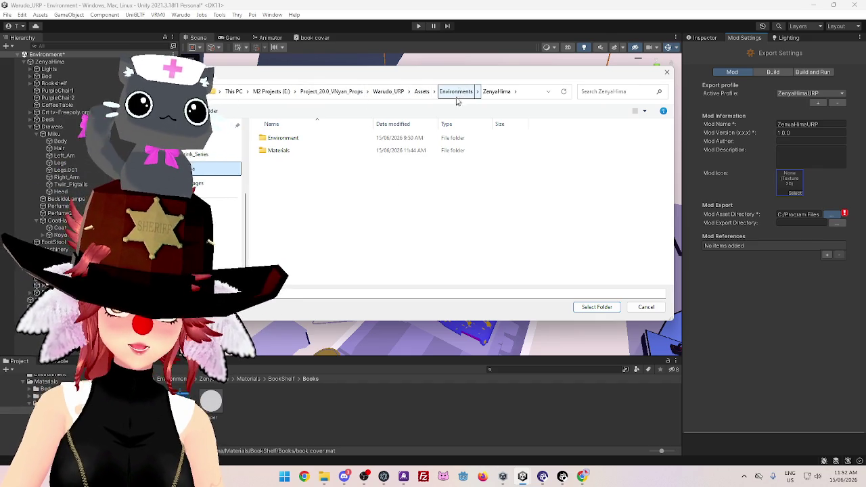
{"action": "left_click", "coordinate": [458, 93]}
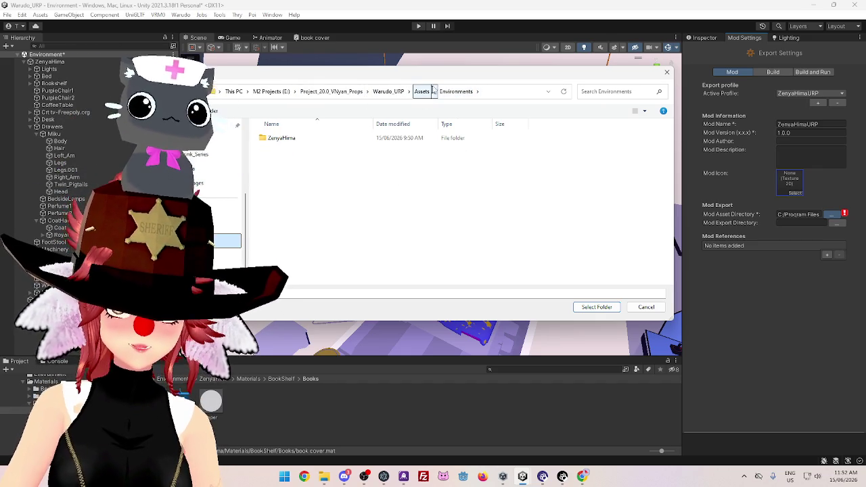
{"action": "double_click", "coordinate": [297, 140]}
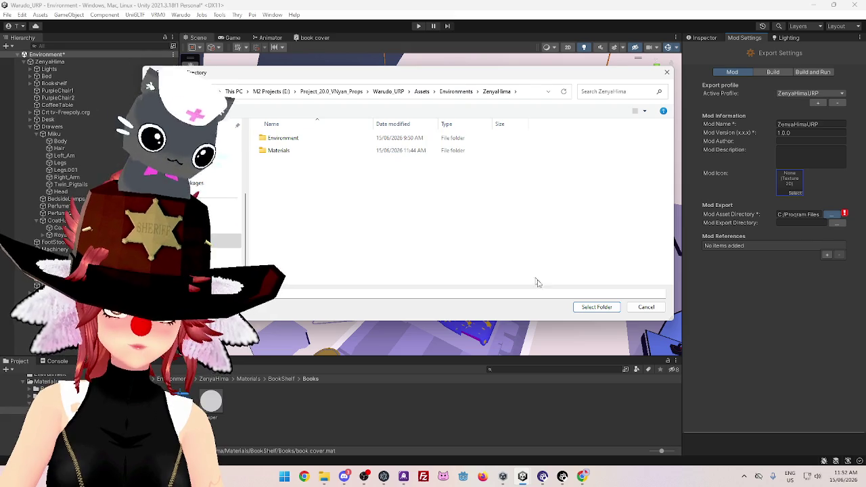
{"action": "left_click", "coordinate": [583, 307]}
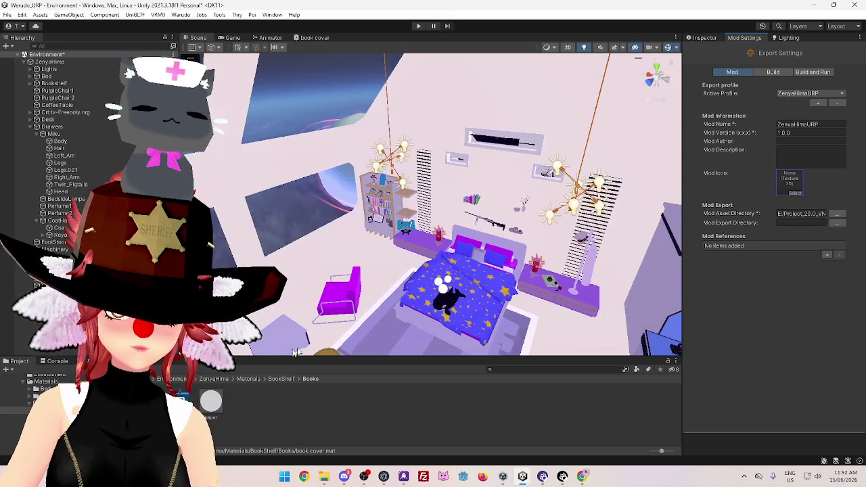
{"action": "left_click", "coordinate": [216, 380]}
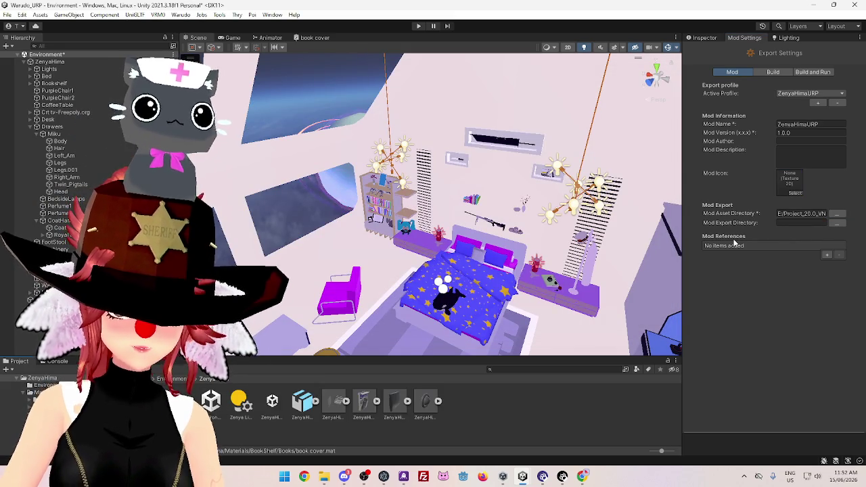
Set the Mod Export Directory to Warudo's StreamingAssets Environments folder
{"action": "left_click", "coordinate": [837, 223]}
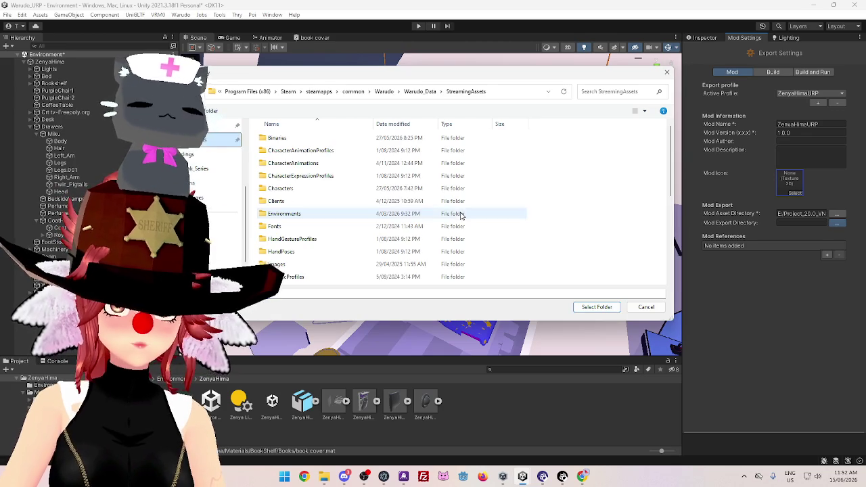
{"action": "left_click", "coordinate": [278, 215]}
{"action": "double_click", "coordinate": [278, 215]}
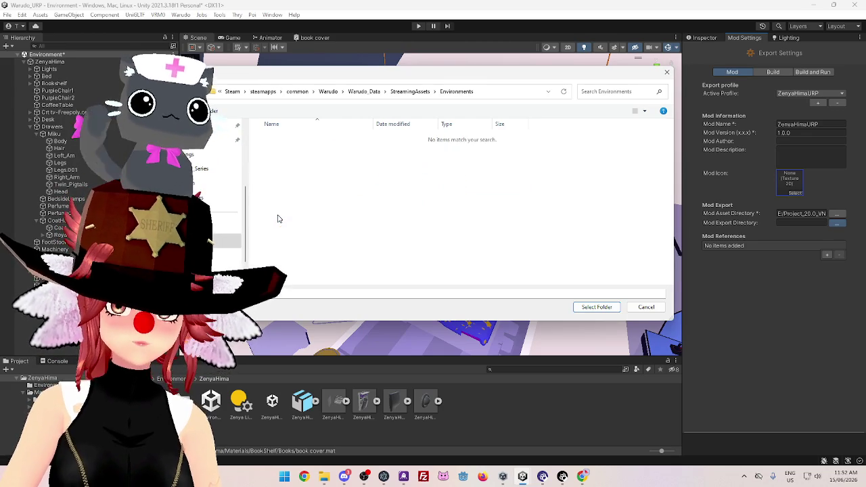
{"action": "left_click", "coordinate": [577, 306]}
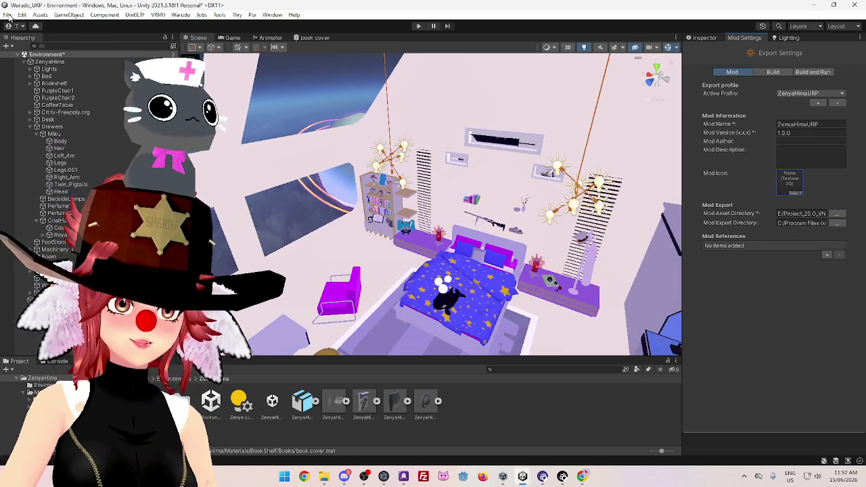
Save the Environment scene
{"action": "left_click", "coordinate": [9, 15]}
{"action": "left_click", "coordinate": [173, 26]}
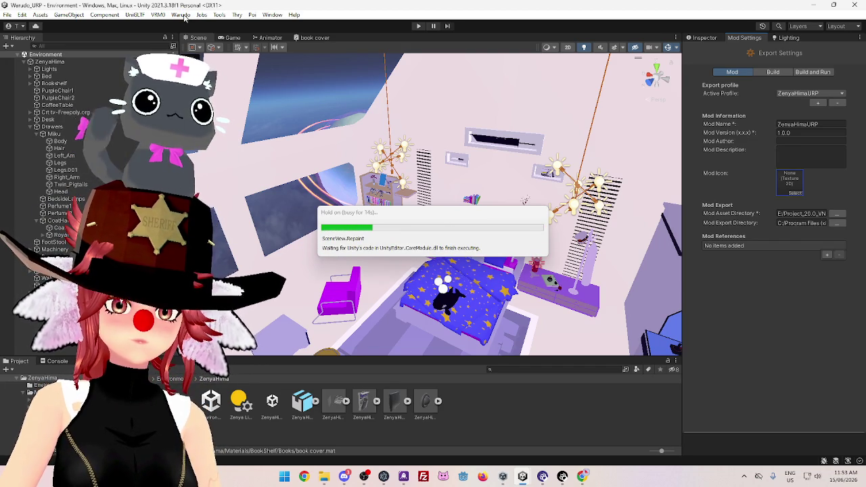
{"action": "left_click", "coordinate": [182, 15]}
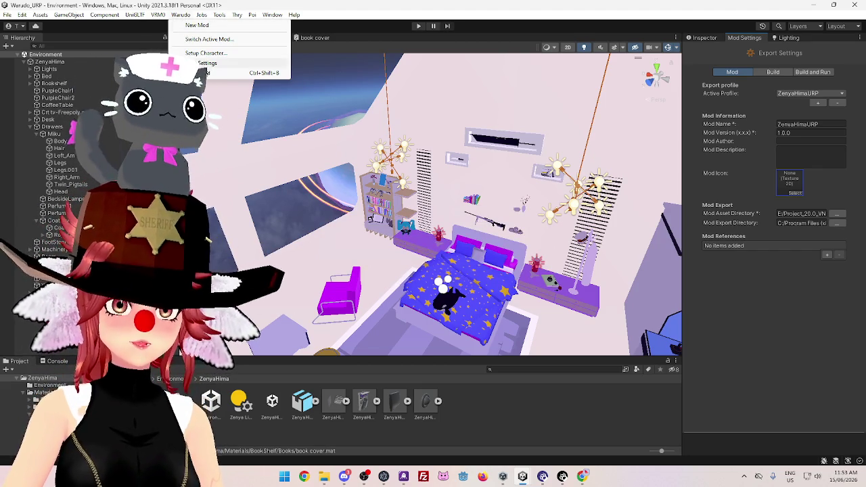
Run Build Mod for ZenyaHimaURP and wait for the Shader Optimizer warning
{"action": "left_click", "coordinate": [203, 72]}
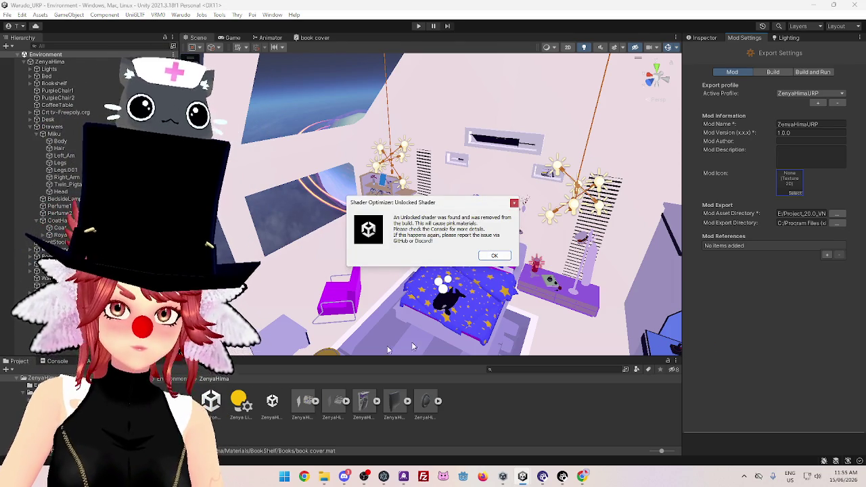
Dismiss the Shader Optimizer unlocked-shader warning so the AssetBundle build continues
{"action": "left_click", "coordinate": [494, 255]}
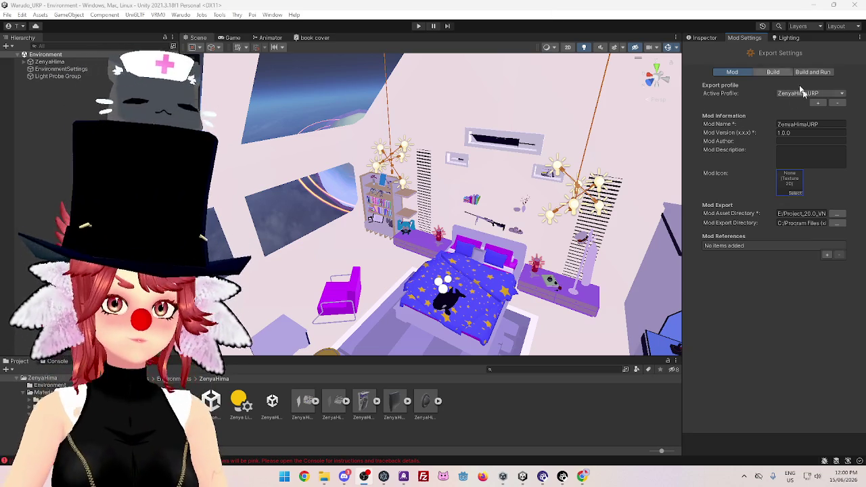
Bring Warudo Pro in front of Unity and maximize its window
{"action": "mouse_move", "coordinate": [536, 286]}
{"action": "left_mouse_down"}
{"action": "mouse_move", "coordinate": [536, 177]}
{"action": "mouse_move", "coordinate": [549, 195]}
{"action": "mouse_move", "coordinate": [543, 219]}
{"action": "left_mouse_up"}
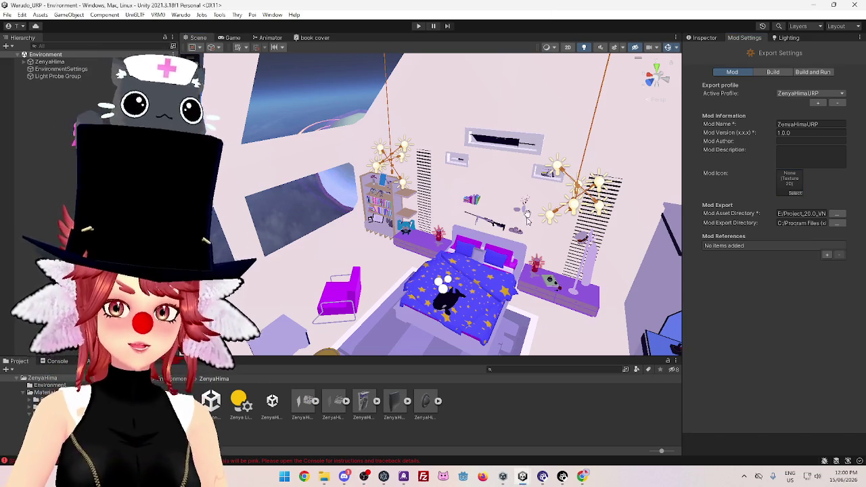
{"action": "scroll", "coordinate": [543, 218], "scroll_direction": "up", "scroll_amount": 1}
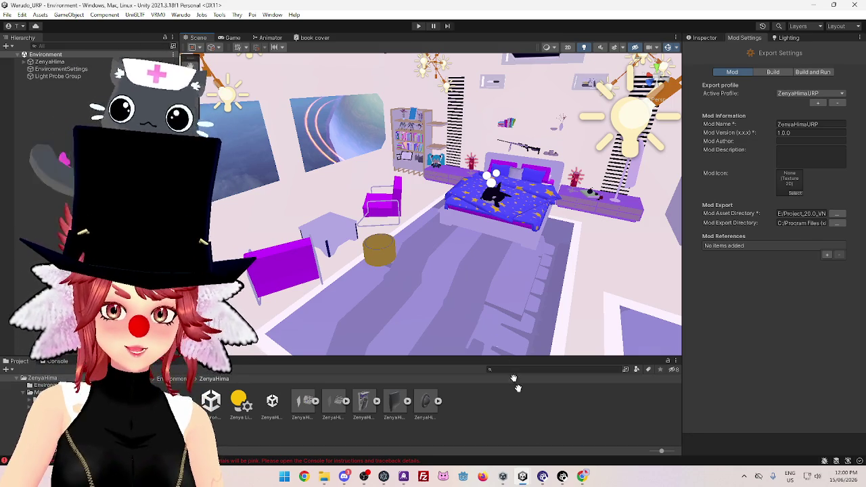
{"action": "mouse_move", "coordinate": [548, 479]}
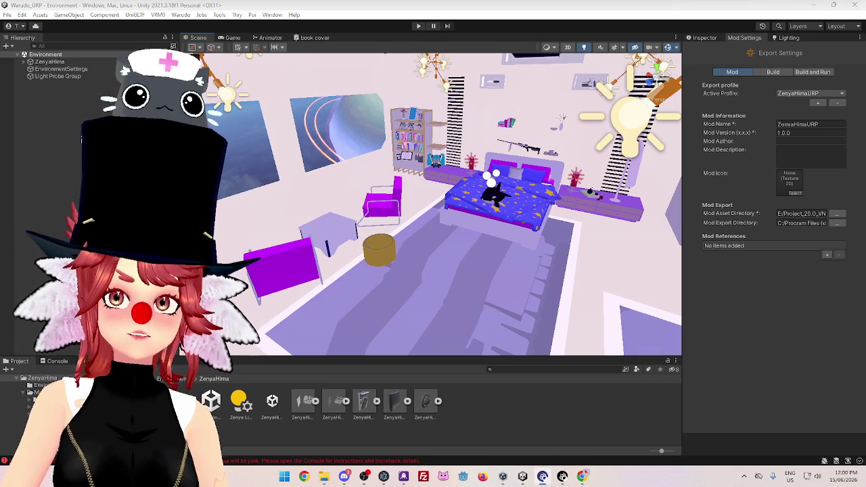
{"action": "left_click", "coordinate": [549, 478]}
{"action": "left_click", "coordinate": [795, 74]}
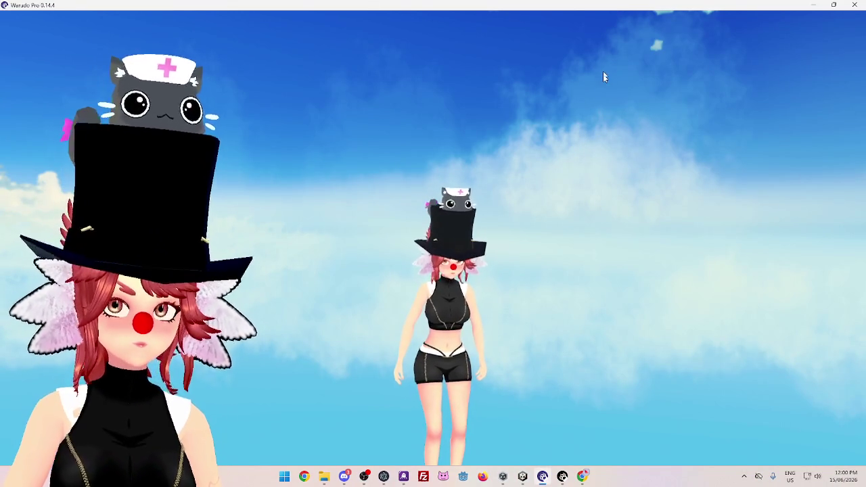
Open the Warudo editor, look through the saved scenes list, and close it without loading one
{"action": "left_click", "coordinate": [561, 477]}
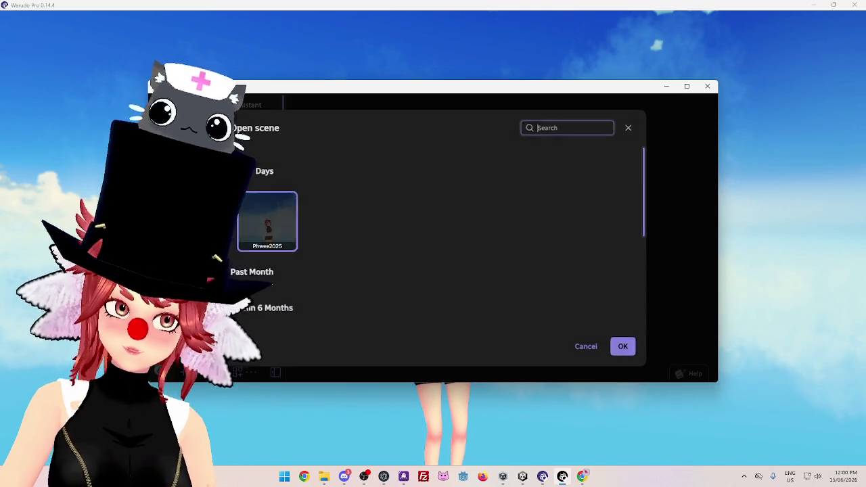
{"action": "scroll", "coordinate": [403, 295], "scroll_direction": "down", "scroll_amount": 5}
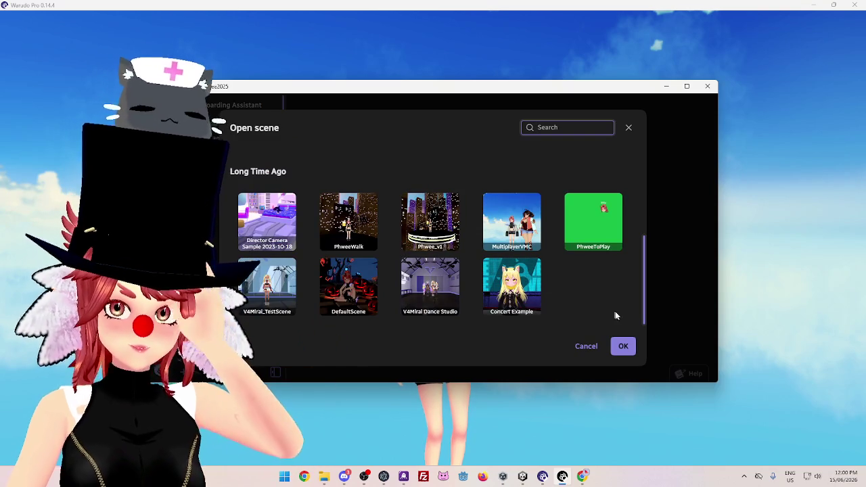
{"action": "scroll", "coordinate": [513, 268], "scroll_direction": "up", "scroll_amount": 2}
{"action": "scroll", "coordinate": [371, 232], "scroll_direction": "down", "scroll_amount": 1}
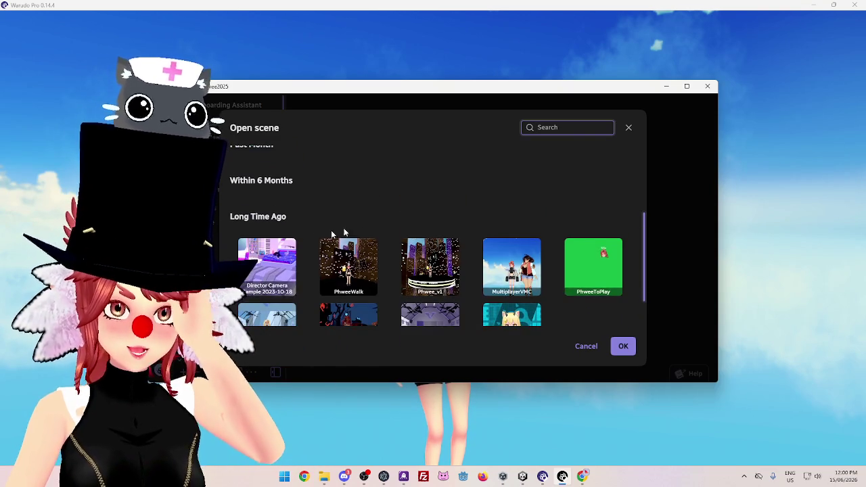
{"action": "scroll", "coordinate": [409, 203], "scroll_direction": "down", "scroll_amount": 1}
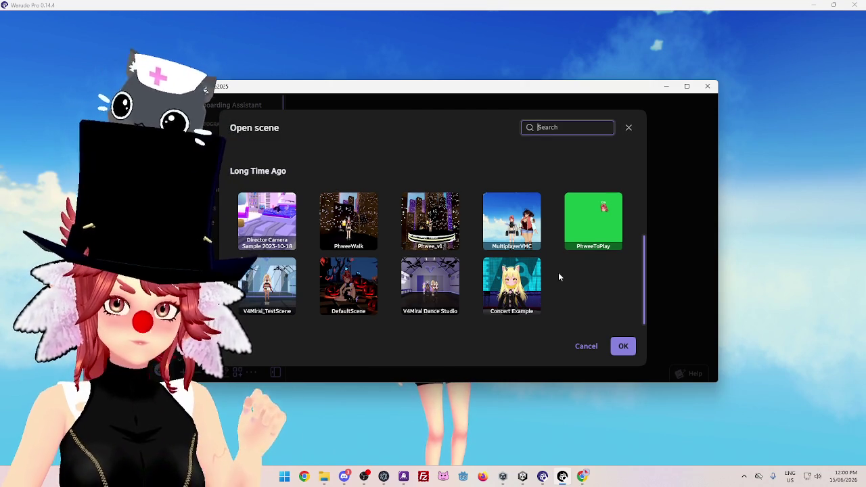
{"action": "scroll", "coordinate": [512, 253], "scroll_direction": "up", "scroll_amount": 4}
{"action": "scroll", "coordinate": [379, 271], "scroll_direction": "down", "scroll_amount": 4}
{"action": "scroll", "coordinate": [541, 188], "scroll_direction": "up", "scroll_amount": 3}
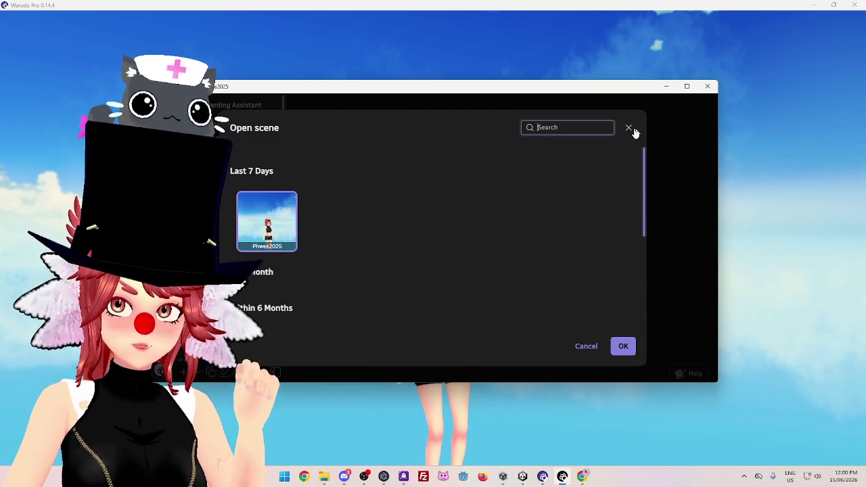
{"action": "left_click", "coordinate": [629, 127]}
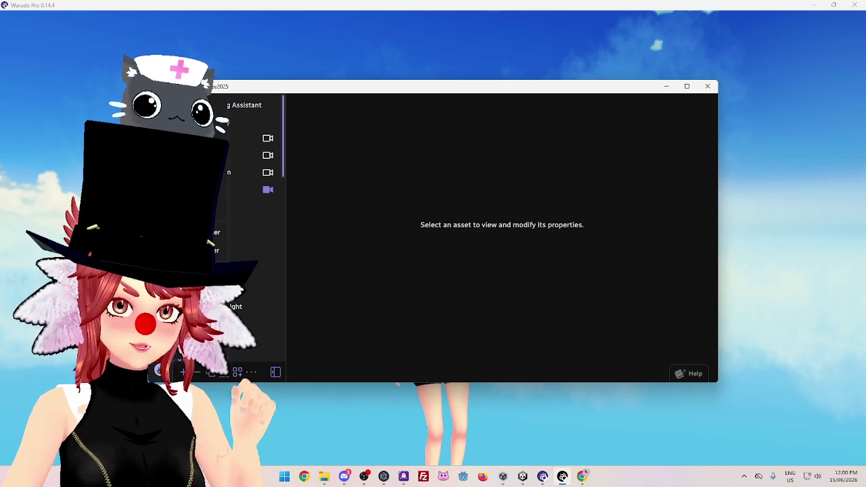
Create and save a new scene named 'URP Testing'
{"action": "key", "text": "ctrl+n"}
{"action": "type", "text": "U"}
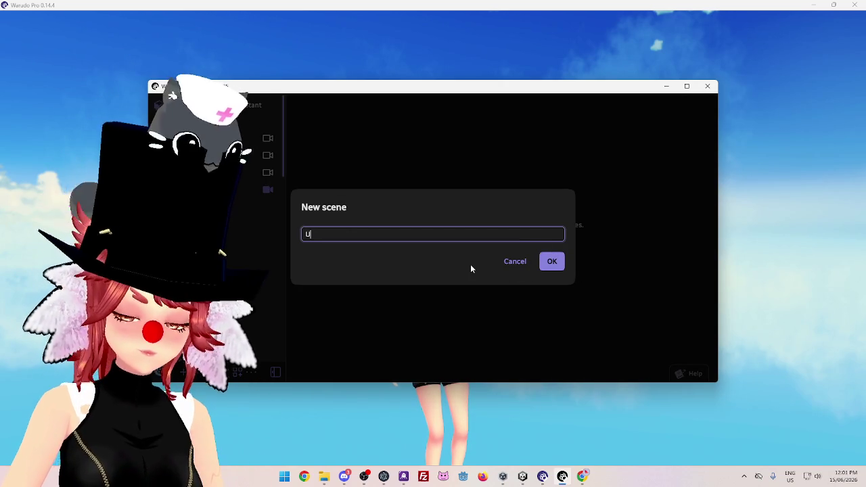
{"action": "type", "text": "RP Testing"}
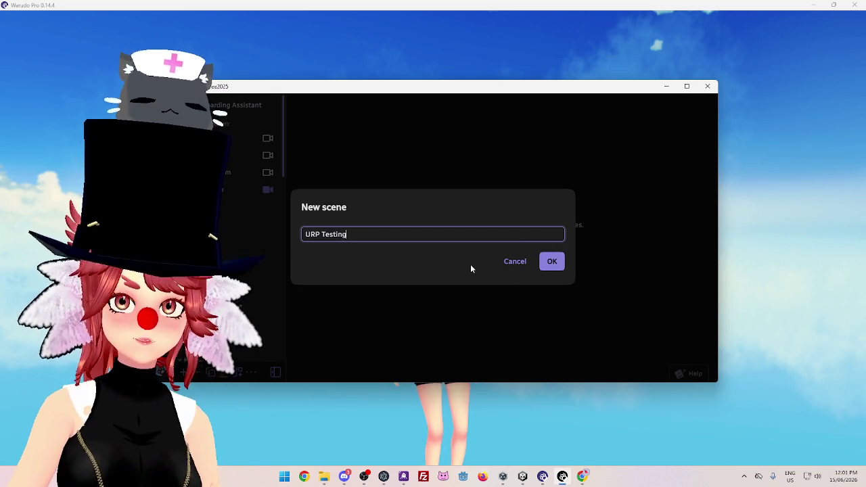
{"action": "left_click", "coordinate": [547, 261]}
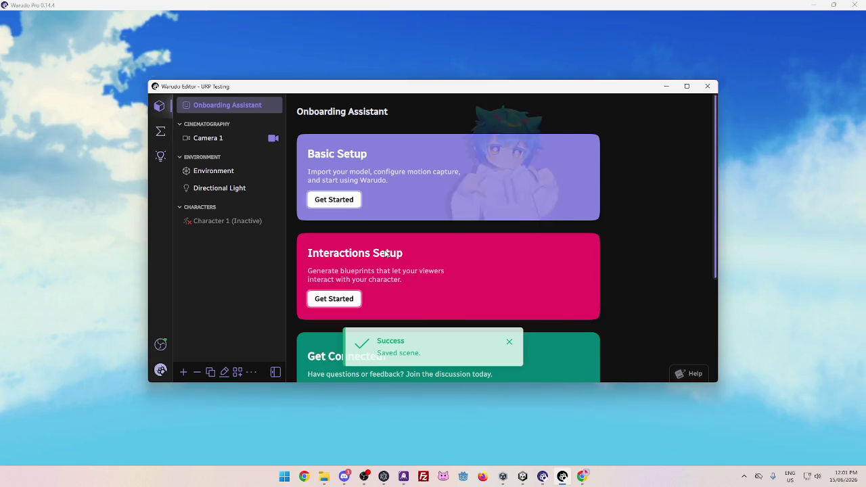
Enable URP/NiloToon rendering in Warudo's Settings, then close Settings
{"action": "left_click", "coordinate": [160, 371]}
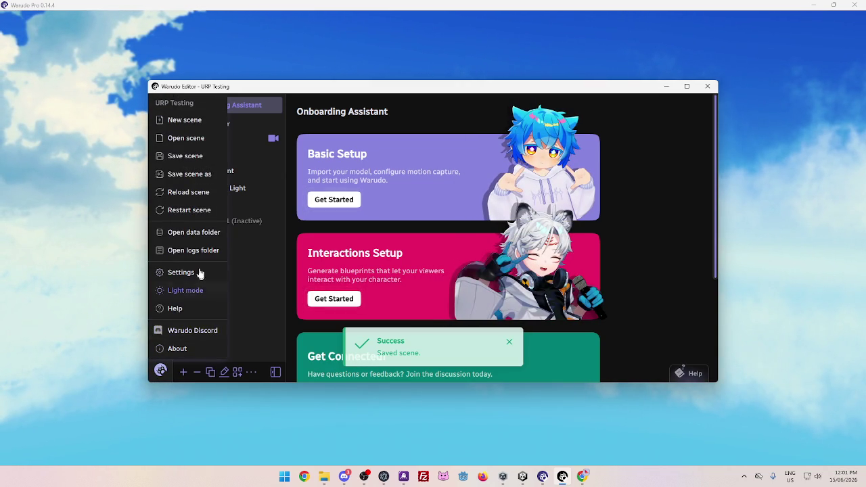
{"action": "left_click", "coordinate": [203, 272]}
{"action": "scroll", "coordinate": [304, 246], "scroll_direction": "down", "scroll_amount": 10}
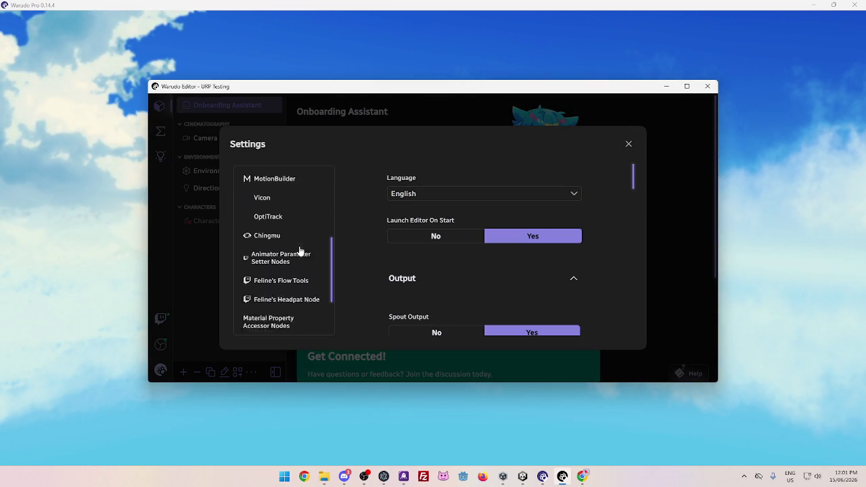
{"action": "scroll", "coordinate": [302, 313], "scroll_direction": "up", "scroll_amount": 10}
{"action": "scroll", "coordinate": [301, 313], "scroll_direction": "up", "scroll_amount": 1}
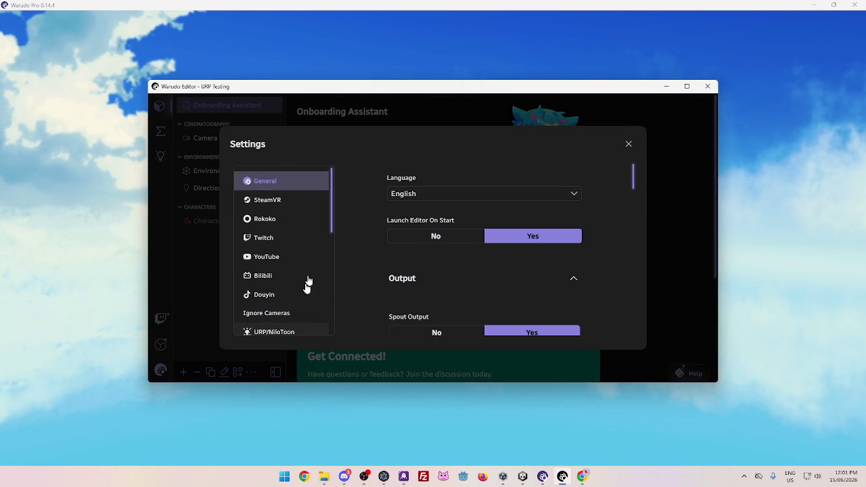
{"action": "scroll", "coordinate": [282, 241], "scroll_direction": "down", "scroll_amount": 5}
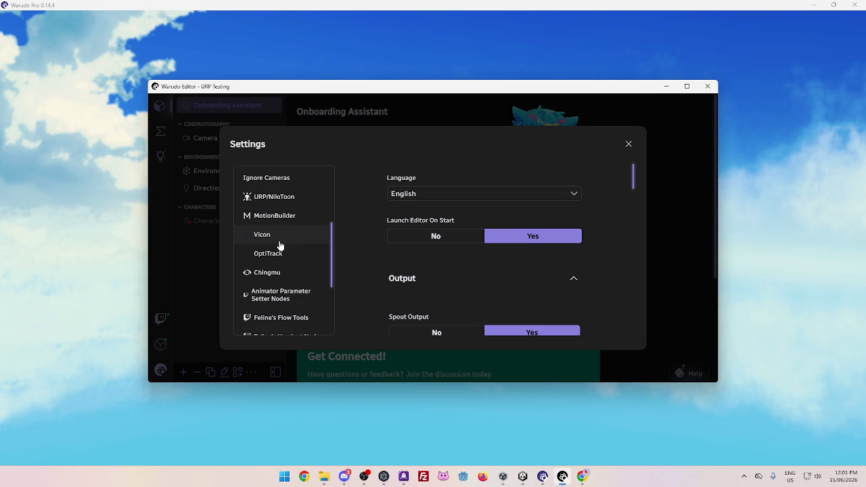
{"action": "left_click", "coordinate": [290, 197]}
{"action": "left_click", "coordinate": [531, 203]}
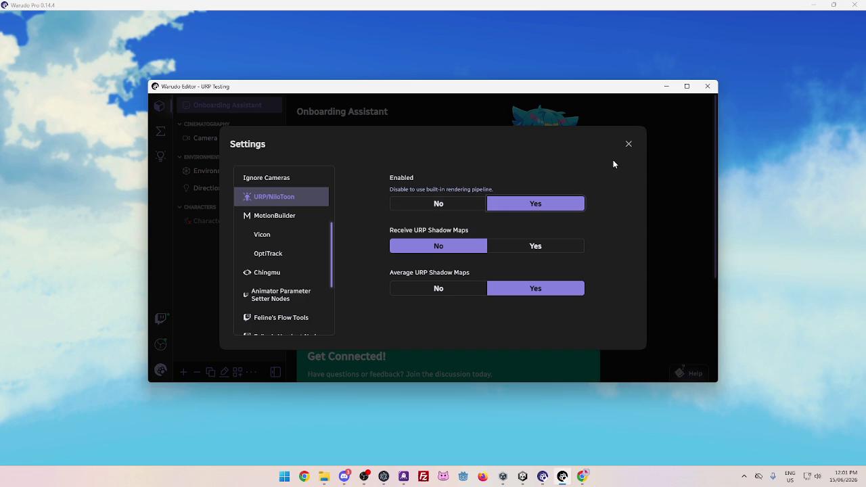
{"action": "left_click", "coordinate": [630, 147]}
Set Character 1's Source to the Phwee Liltoon URP model and return to the main view
{"action": "mouse_move", "coordinate": [603, 87]}
{"action": "left_mouse_down"}
{"action": "mouse_move", "coordinate": [602, 350]}
{"action": "mouse_move", "coordinate": [620, 84]}
{"action": "left_mouse_up"}
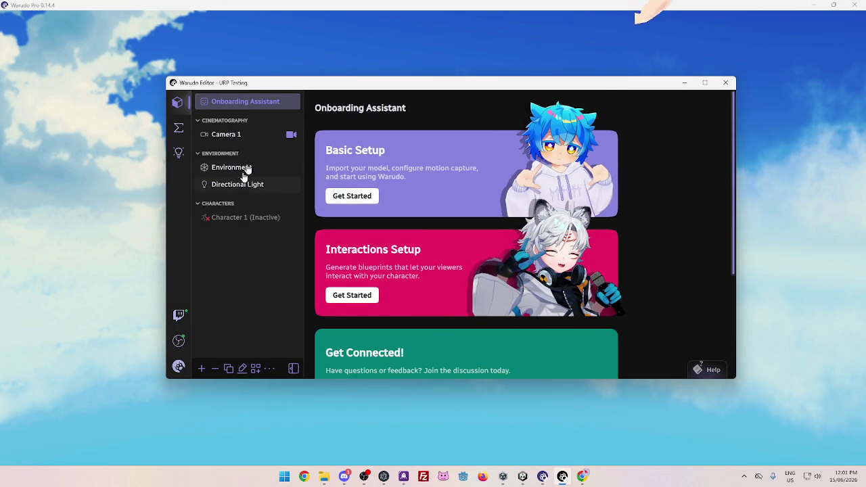
{"action": "mouse_move", "coordinate": [338, 84]}
{"action": "left_mouse_down"}
{"action": "mouse_move", "coordinate": [396, 189]}
{"action": "mouse_move", "coordinate": [360, 78]}
{"action": "left_mouse_up"}
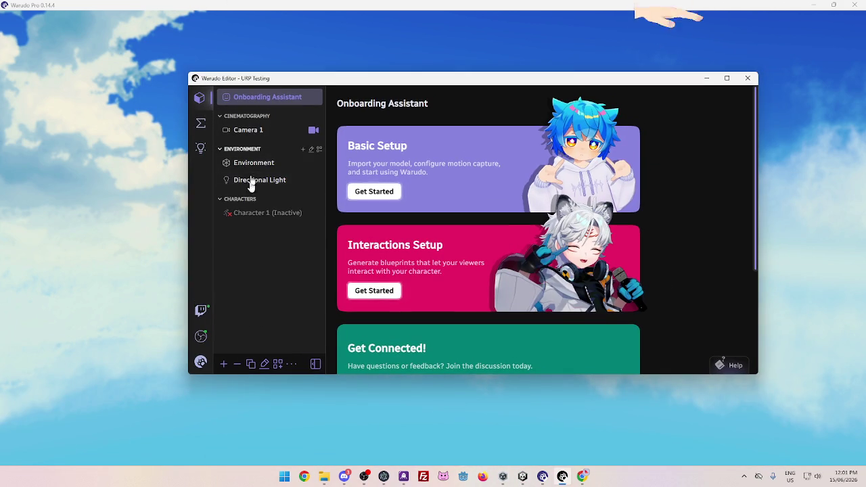
{"action": "left_click", "coordinate": [289, 213]}
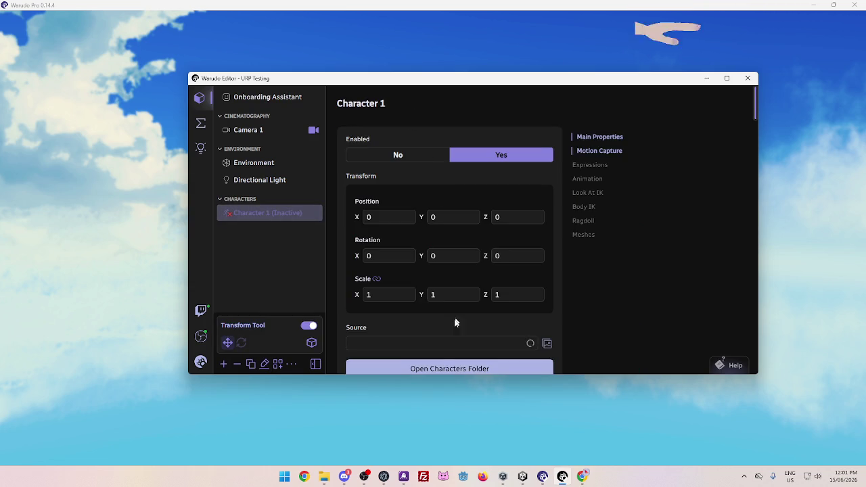
{"action": "left_click", "coordinate": [521, 343]}
{"action": "scroll", "coordinate": [407, 280], "scroll_direction": "down", "scroll_amount": 5}
{"action": "scroll", "coordinate": [407, 279], "scroll_direction": "down", "scroll_amount": 3}
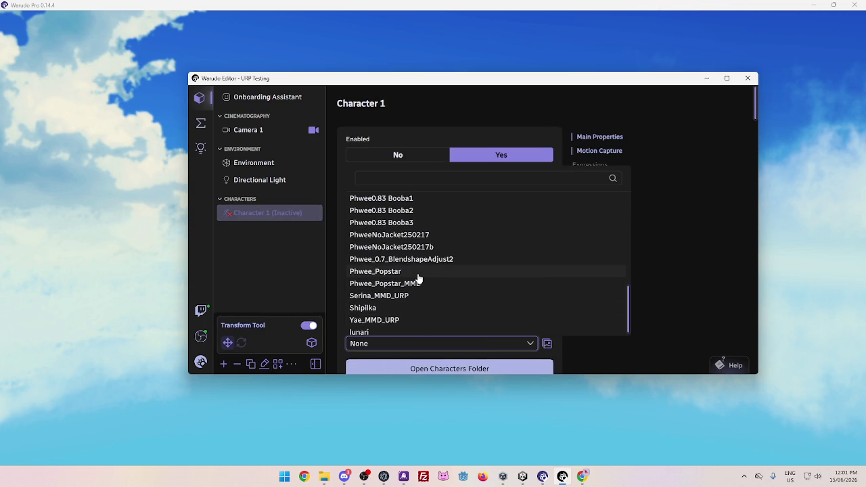
{"action": "scroll", "coordinate": [426, 287], "scroll_direction": "up", "scroll_amount": 2}
{"action": "left_click", "coordinate": [399, 218]}
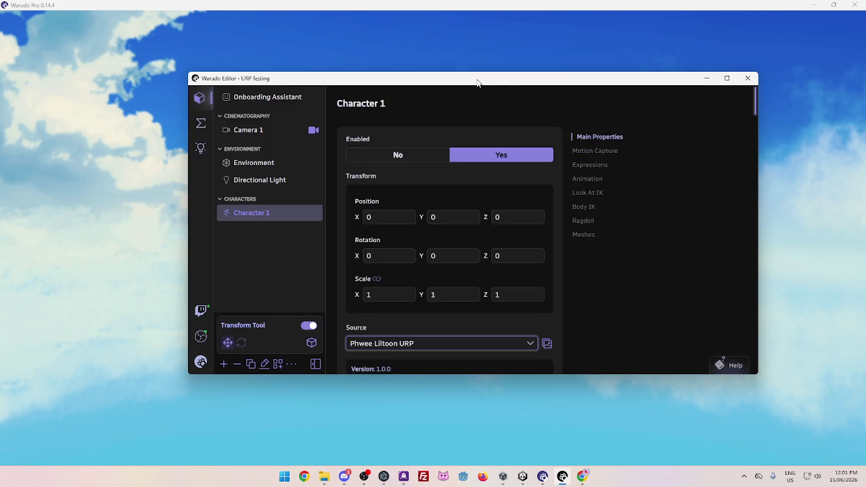
{"action": "mouse_move", "coordinate": [477, 82]}
{"action": "left_mouse_down"}
{"action": "mouse_move", "coordinate": [529, 328]}
{"action": "mouse_move", "coordinate": [517, 201]}
{"action": "mouse_move", "coordinate": [588, 140]}
{"action": "mouse_move", "coordinate": [481, 156]}
{"action": "mouse_move", "coordinate": [547, 313]}
{"action": "mouse_move", "coordinate": [493, 361]}
{"action": "mouse_move", "coordinate": [507, 231]}
{"action": "mouse_move", "coordinate": [526, 275]}
{"action": "mouse_move", "coordinate": [508, 197]}
{"action": "mouse_move", "coordinate": [566, 131]}
{"action": "mouse_move", "coordinate": [546, 160]}
{"action": "mouse_move", "coordinate": [537, 136]}
{"action": "mouse_move", "coordinate": [467, 133]}
{"action": "mouse_move", "coordinate": [508, 134]}
{"action": "mouse_move", "coordinate": [493, 145]}
{"action": "mouse_move", "coordinate": [491, 163]}
{"action": "mouse_move", "coordinate": [475, 150]}
{"action": "mouse_move", "coordinate": [477, 139]}
{"action": "mouse_move", "coordinate": [488, 121]}
{"action": "mouse_move", "coordinate": [508, 128]}
{"action": "mouse_move", "coordinate": [507, 113]}
{"action": "left_mouse_up"}
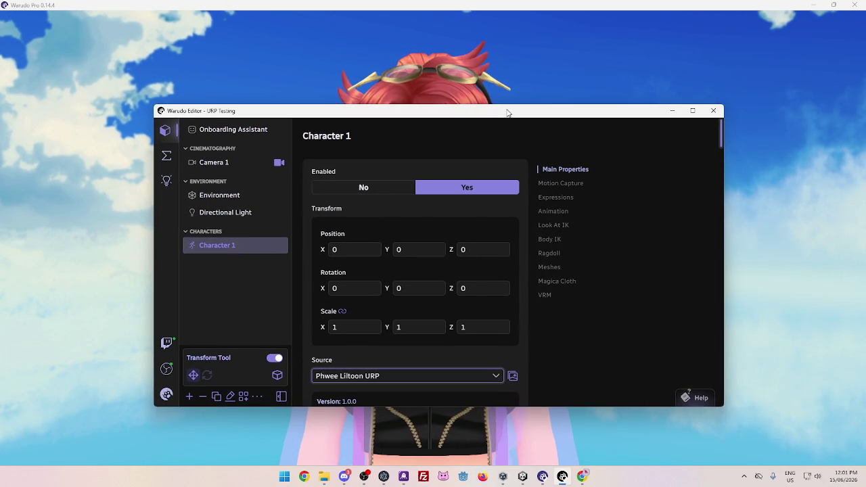
{"action": "mouse_move", "coordinate": [507, 112]}
{"action": "left_mouse_down"}
{"action": "mouse_move", "coordinate": [518, 120]}
{"action": "mouse_move", "coordinate": [512, 110]}
{"action": "mouse_move", "coordinate": [522, 187]}
{"action": "mouse_move", "coordinate": [517, 123]}
{"action": "mouse_move", "coordinate": [505, 151]}
{"action": "mouse_move", "coordinate": [539, 97]}
{"action": "mouse_move", "coordinate": [500, 107]}
{"action": "mouse_move", "coordinate": [514, 98]}
{"action": "left_mouse_up"}
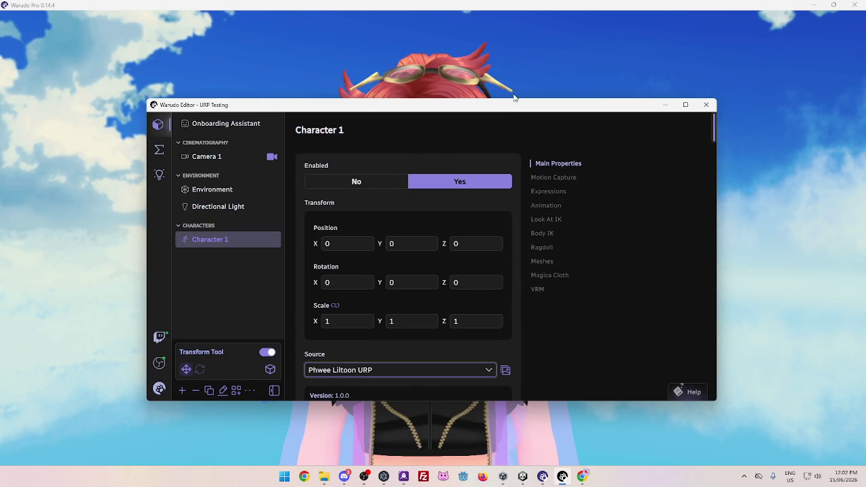
{"action": "left_click", "coordinate": [546, 77]}
{"action": "scroll", "coordinate": [548, 79], "scroll_direction": "down", "scroll_amount": 5}
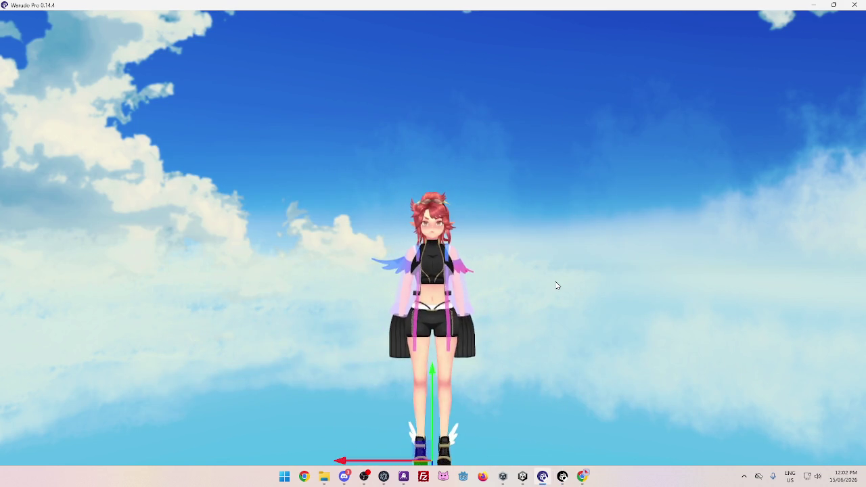
Load ZenyaHimaURP as the Warudo environment and view the magenta-rendered room
{"action": "left_click", "coordinate": [562, 476]}
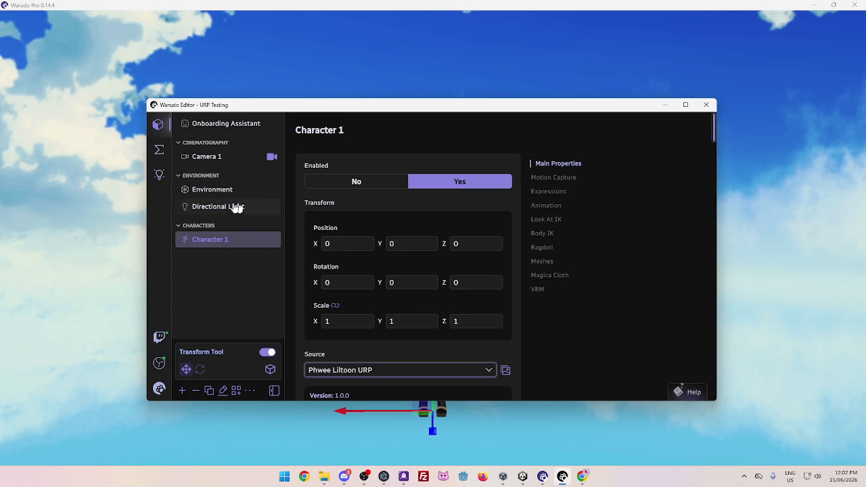
{"action": "left_click", "coordinate": [216, 191]}
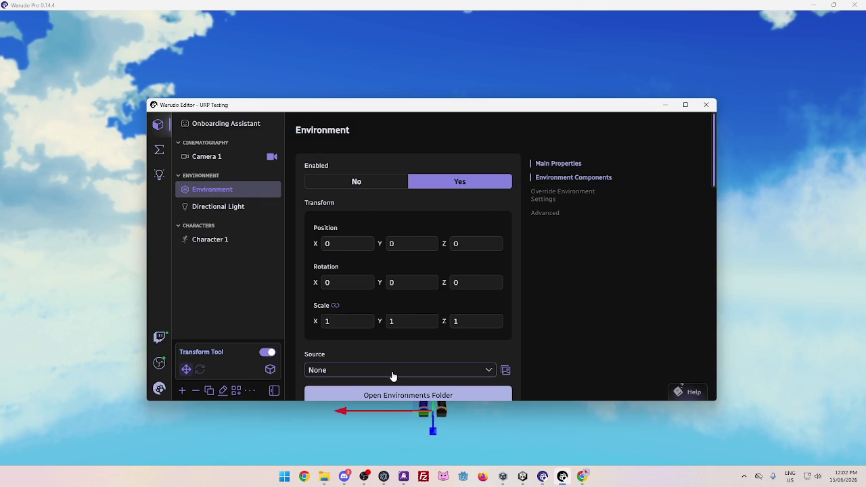
{"action": "left_click", "coordinate": [392, 371]}
{"action": "scroll", "coordinate": [375, 295], "scroll_direction": "down", "scroll_amount": 3}
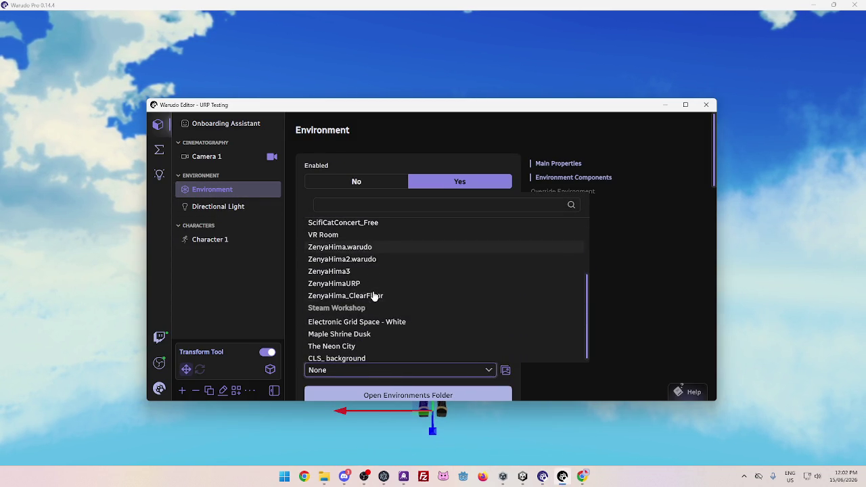
{"action": "left_click", "coordinate": [359, 283]}
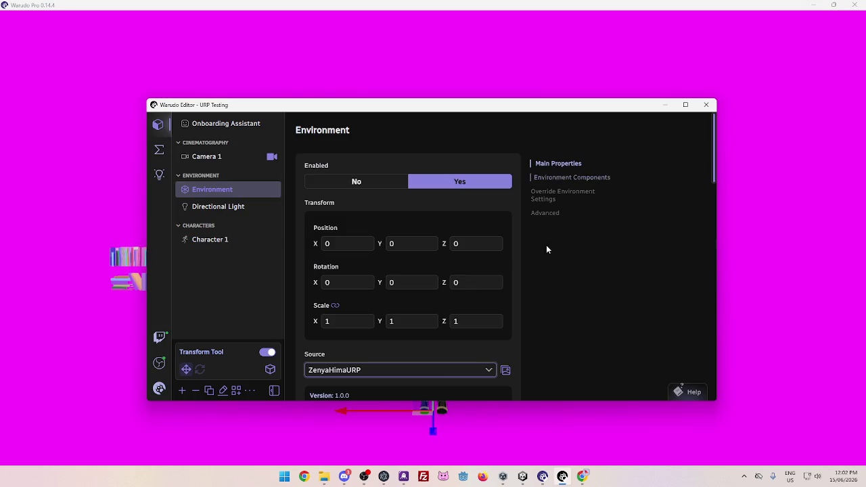
{"action": "mouse_move", "coordinate": [441, 106]}
{"action": "left_mouse_down"}
{"action": "mouse_move", "coordinate": [549, 406]}
{"action": "mouse_move", "coordinate": [493, 266]}
{"action": "mouse_move", "coordinate": [562, 161]}
{"action": "mouse_move", "coordinate": [572, 128]}
{"action": "mouse_move", "coordinate": [425, 131]}
{"action": "mouse_move", "coordinate": [457, 131]}
{"action": "left_mouse_up"}
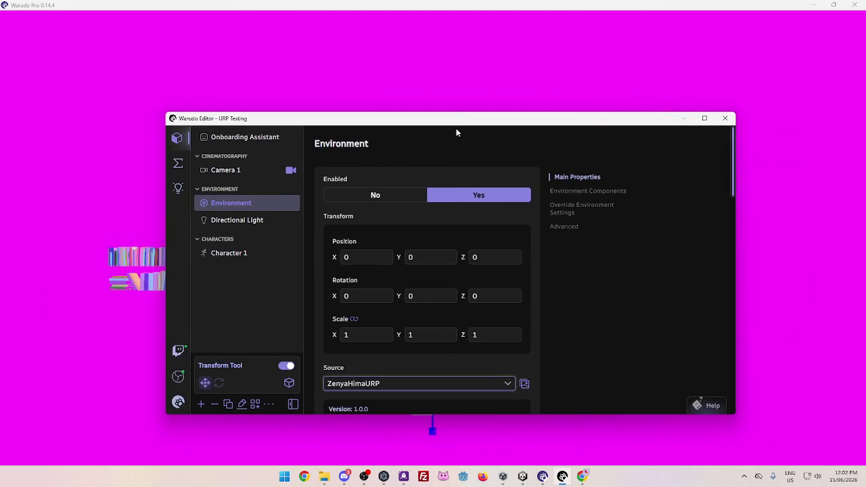
{"action": "left_click", "coordinate": [442, 67]}
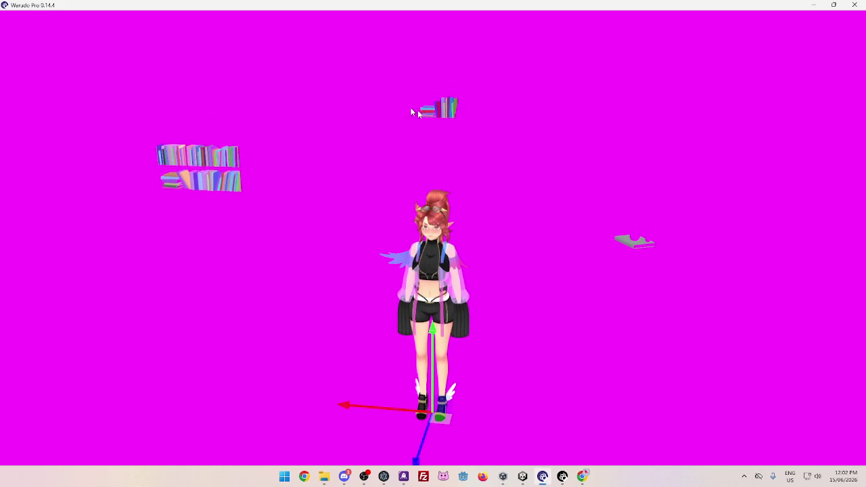
In the Warudo_URP Unity project, open Assets > Environments > ZenyaHima > Materials
{"action": "mouse_move", "coordinate": [527, 479]}
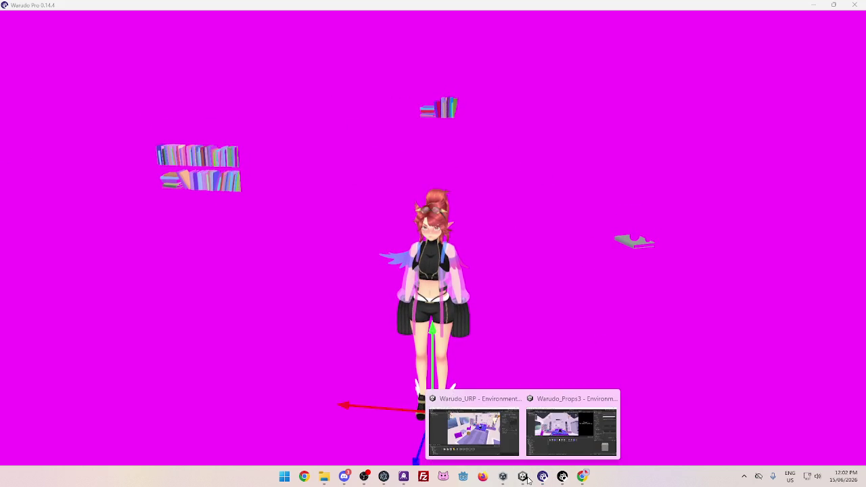
{"action": "left_click", "coordinate": [510, 446]}
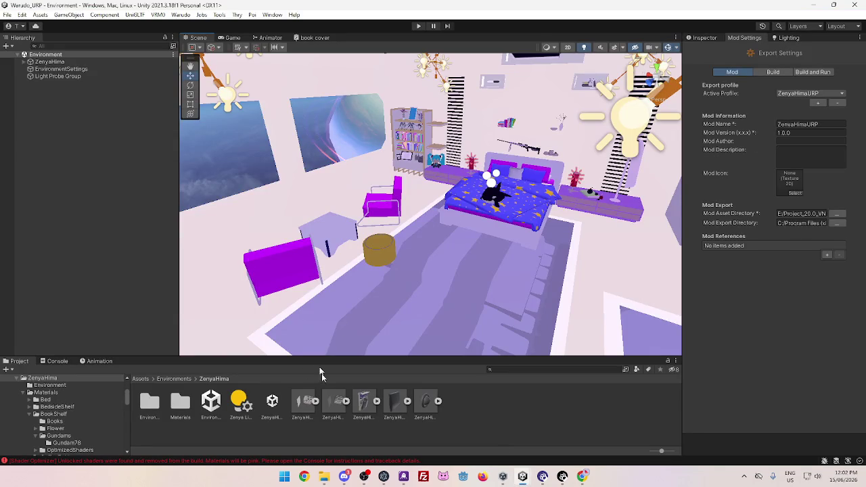
{"action": "left_click", "coordinate": [173, 379]}
{"action": "left_click", "coordinate": [150, 402]}
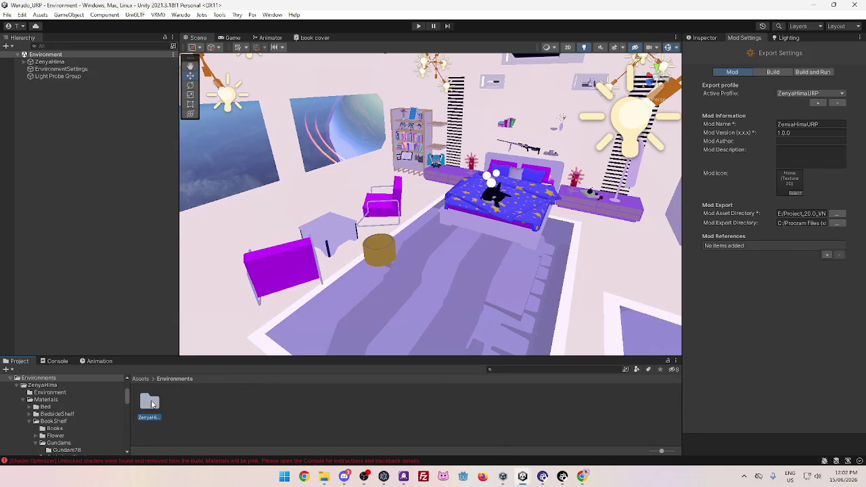
{"action": "double_click", "coordinate": [149, 402]}
{"action": "double_click", "coordinate": [179, 404]}
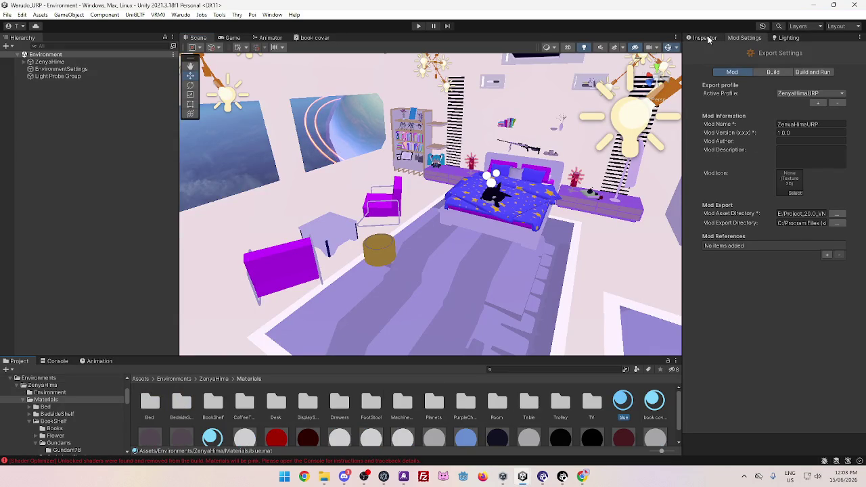
Inspect the blue material's Poiyomi Pro URP settings, enlarge the asset list, and check its options and presets
{"action": "left_click", "coordinate": [707, 38]}
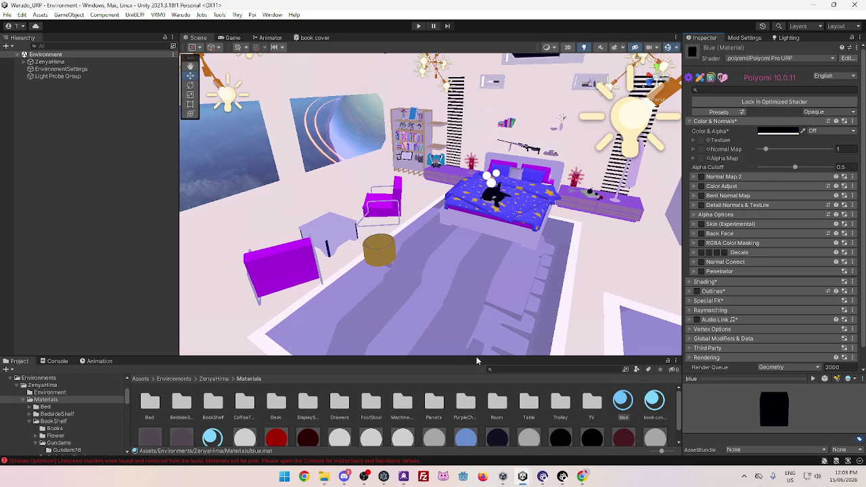
{"action": "left_click_drag", "start_coordinate": [477, 305], "coordinate": [477, 266]}
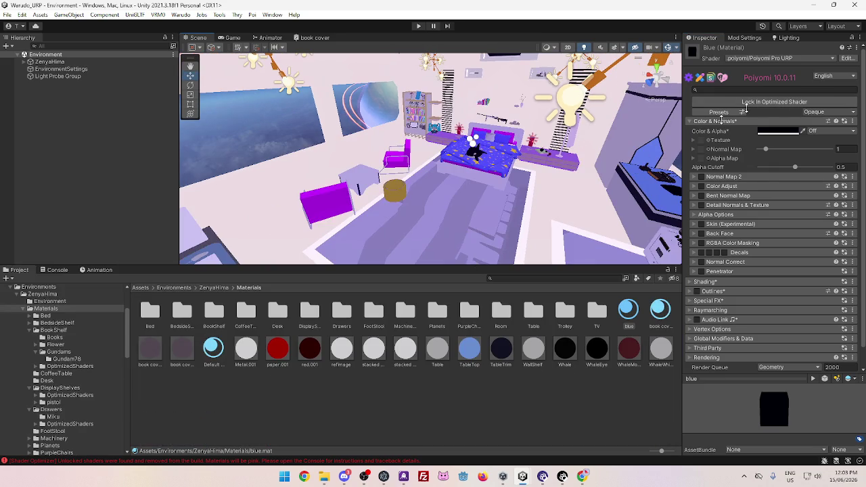
{"action": "left_click", "coordinate": [857, 47]}
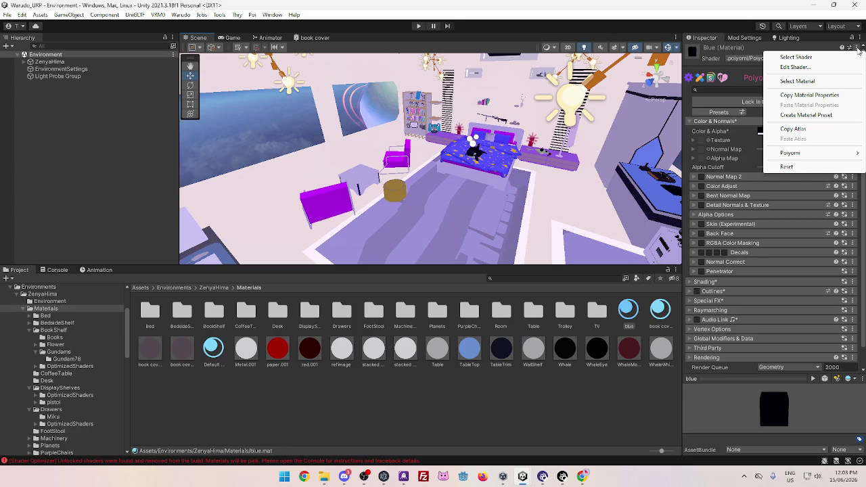
{"action": "mouse_move", "coordinate": [815, 153]}
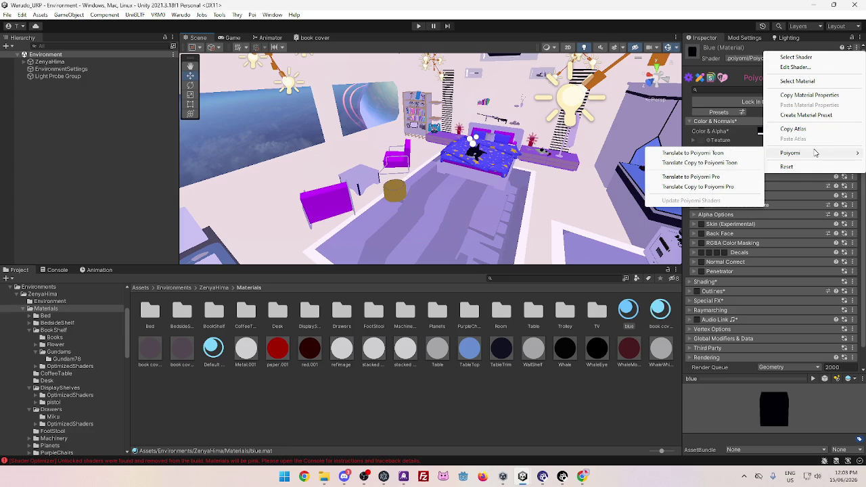
{"action": "left_click", "coordinate": [758, 47]}
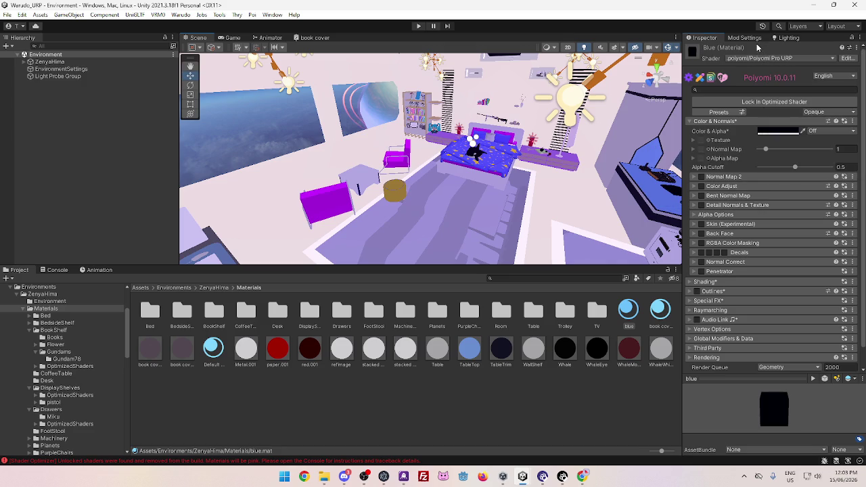
{"action": "left_click", "coordinate": [736, 114]}
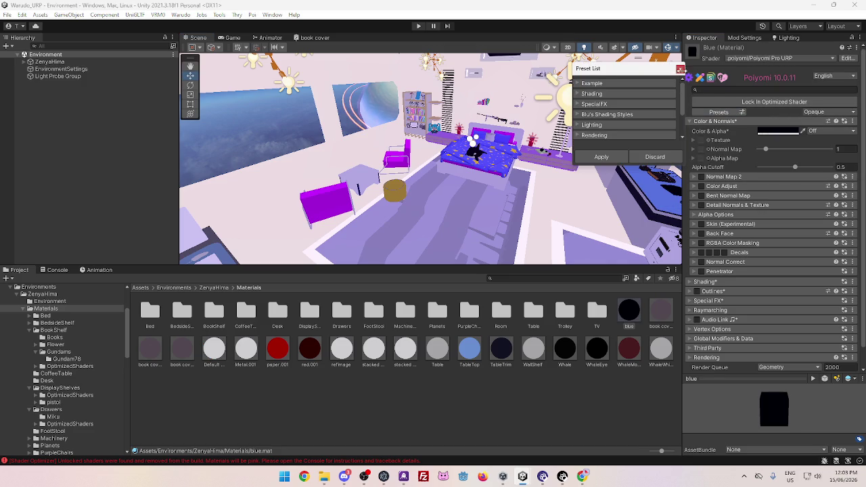
{"action": "left_click", "coordinate": [680, 70]}
{"action": "left_click", "coordinate": [582, 476]}
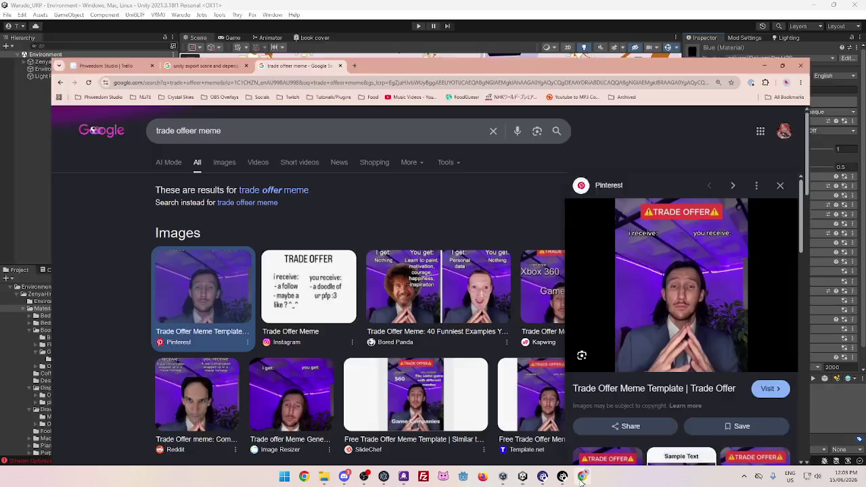
Search Google for 'poiyomi lock all shaders'
{"action": "left_click", "coordinate": [291, 85]}
{"action": "key", "text": "Escape"}
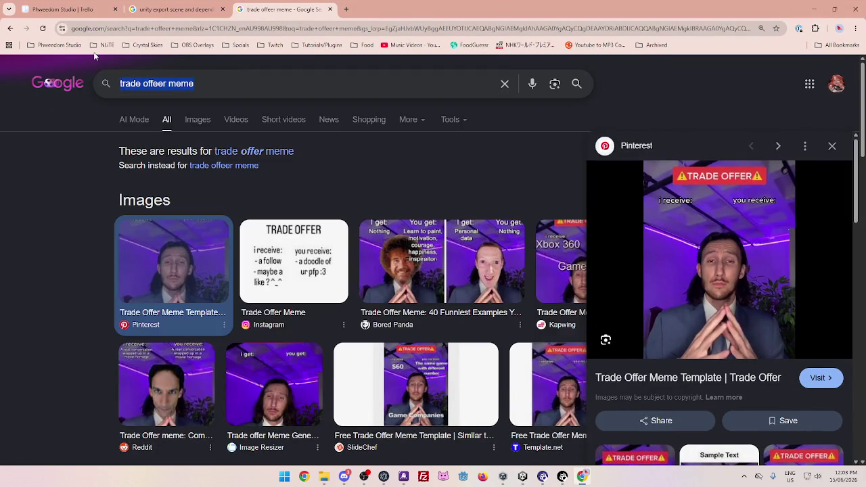
{"action": "type", "text": "poiyomi "}
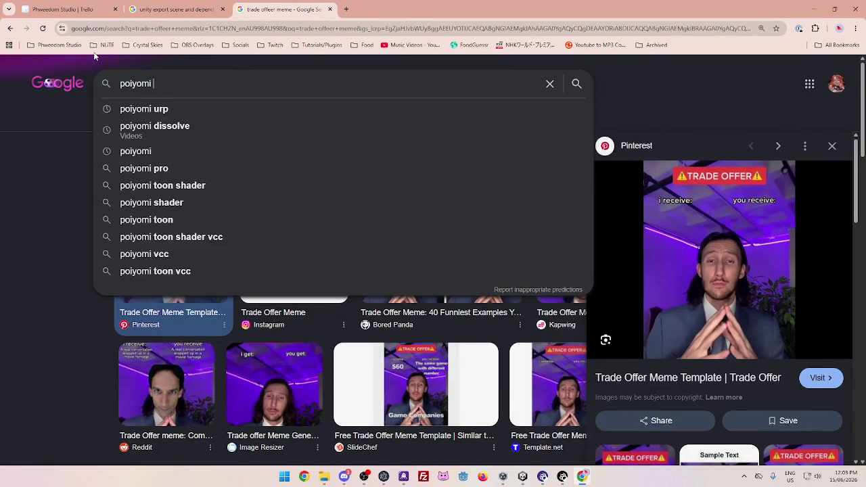
{"action": "type", "text": "lock all shaders"}
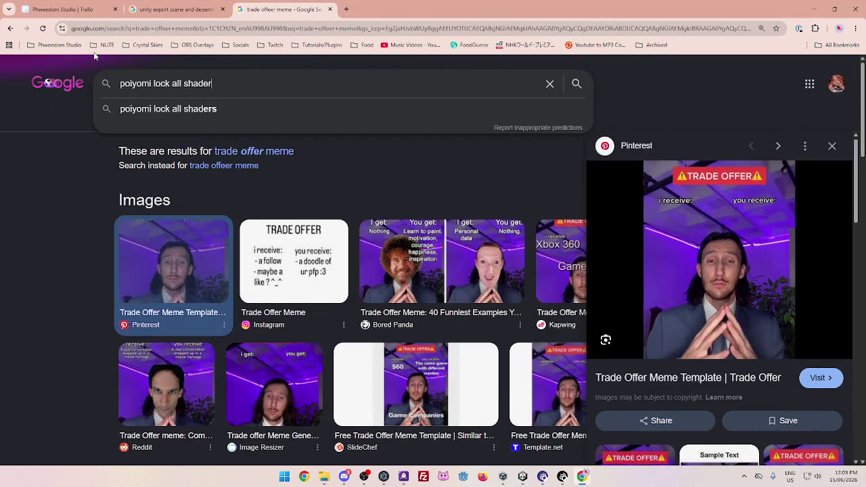
{"action": "key", "text": "Return"}
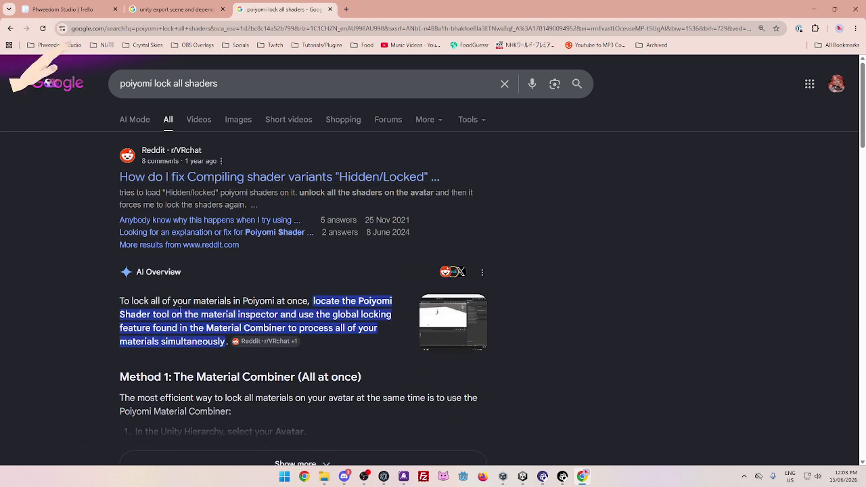
Expand the AI Overview and read its Material Combiner and manual locking steps
{"action": "scroll", "coordinate": [283, 284], "scroll_direction": "down", "scroll_amount": 1}
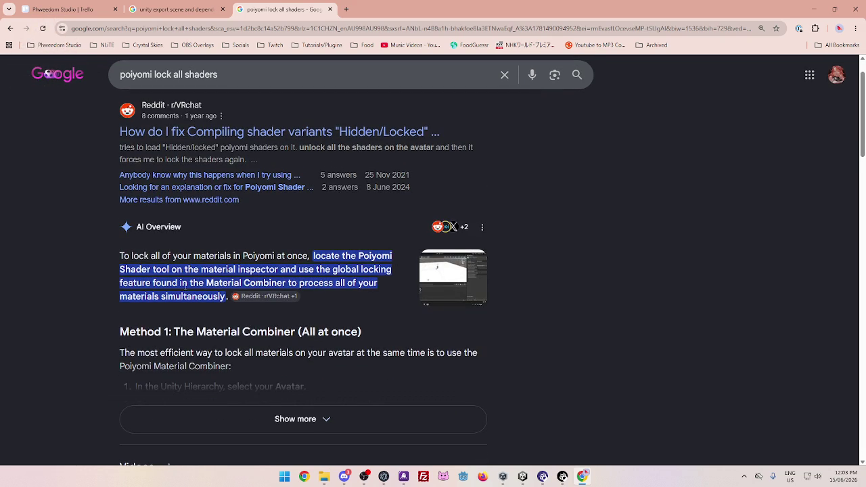
{"action": "scroll", "coordinate": [377, 292], "scroll_direction": "down", "scroll_amount": 1}
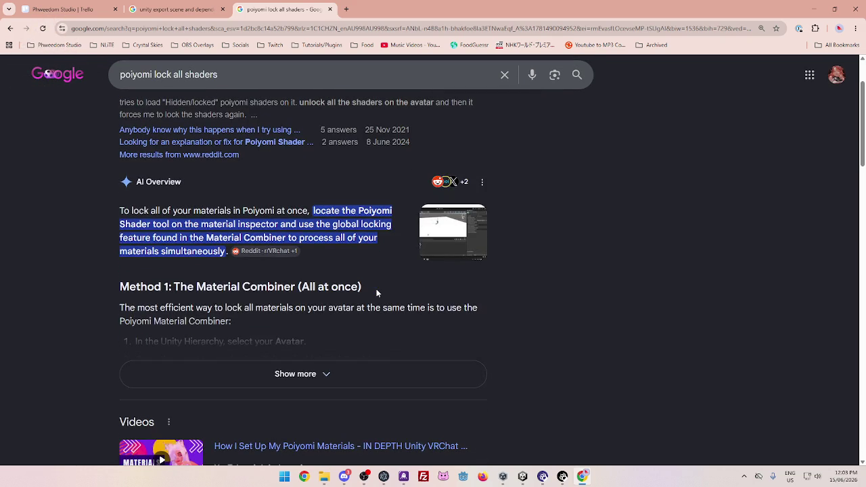
{"action": "scroll", "coordinate": [165, 267], "scroll_direction": "down", "scroll_amount": 1}
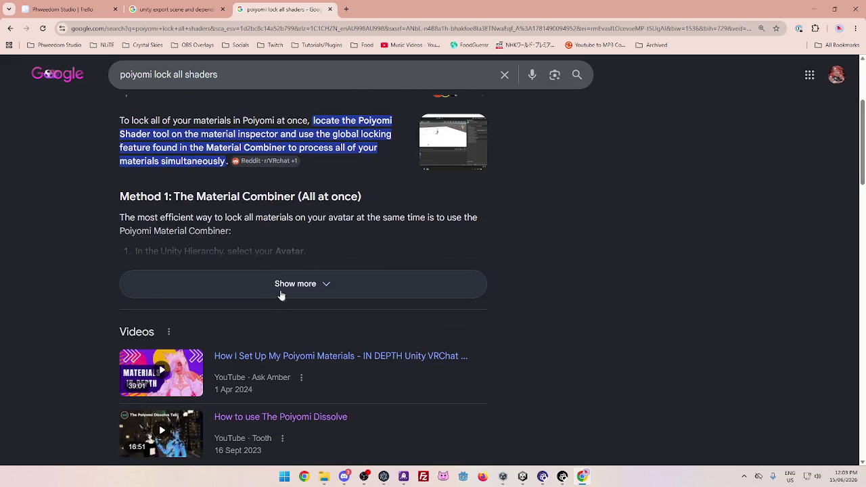
{"action": "left_click", "coordinate": [282, 290]}
{"action": "scroll", "coordinate": [194, 196], "scroll_direction": "down", "scroll_amount": 1}
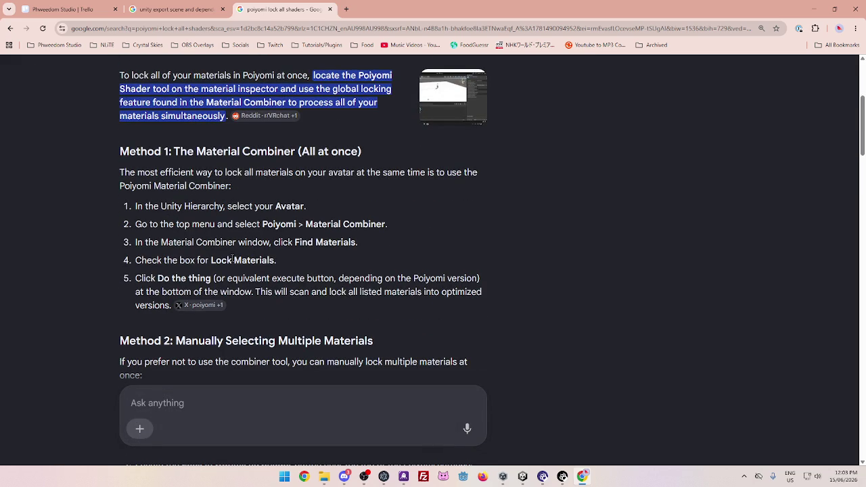
{"action": "scroll", "coordinate": [231, 258], "scroll_direction": "down", "scroll_amount": 1}
{"action": "scroll", "coordinate": [320, 240], "scroll_direction": "down", "scroll_amount": 5}
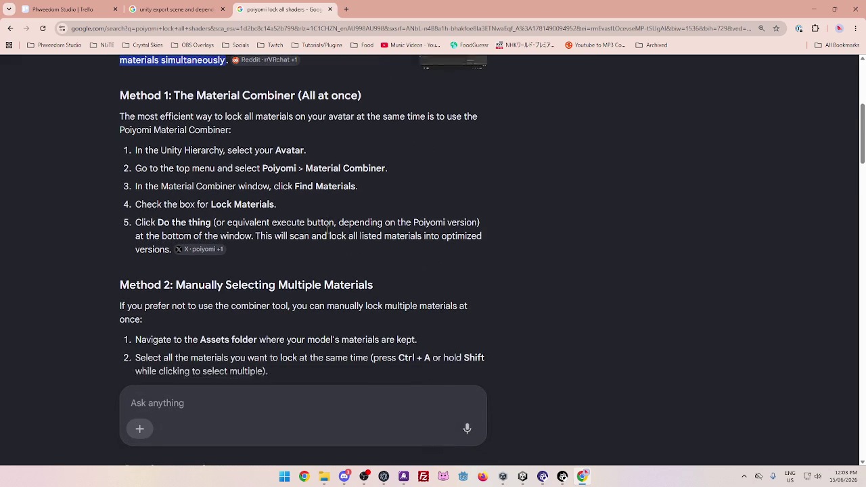
{"action": "scroll", "coordinate": [320, 240], "scroll_direction": "up", "scroll_amount": 5}
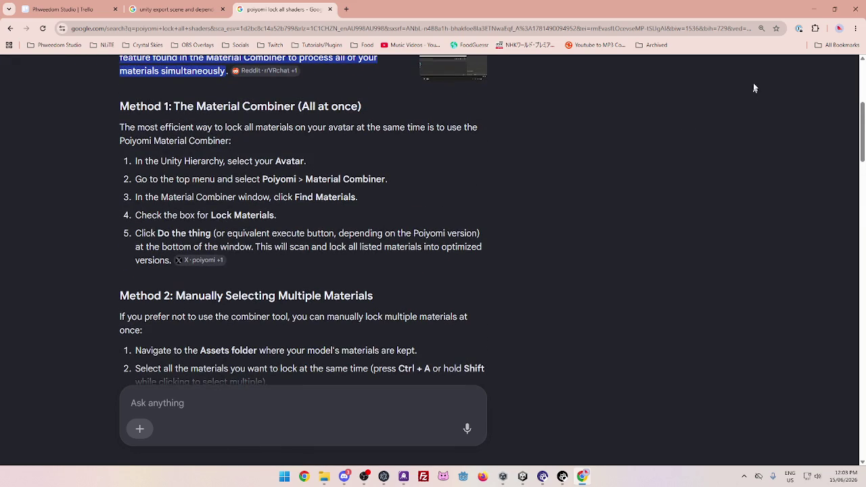
Browse the .poiyomi shader list for the blue material, keeping Poiyomi Pro URP
{"action": "left_click", "coordinate": [816, 17]}
{"action": "left_click", "coordinate": [765, 60]}
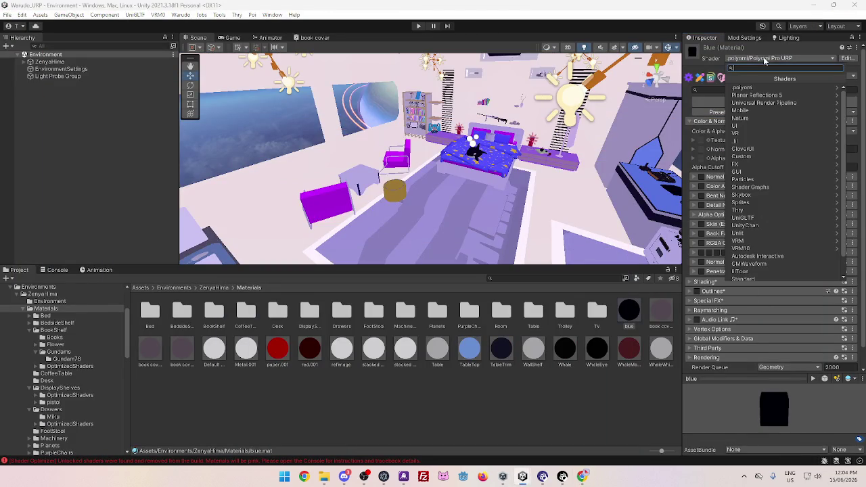
{"action": "left_click", "coordinate": [744, 87]}
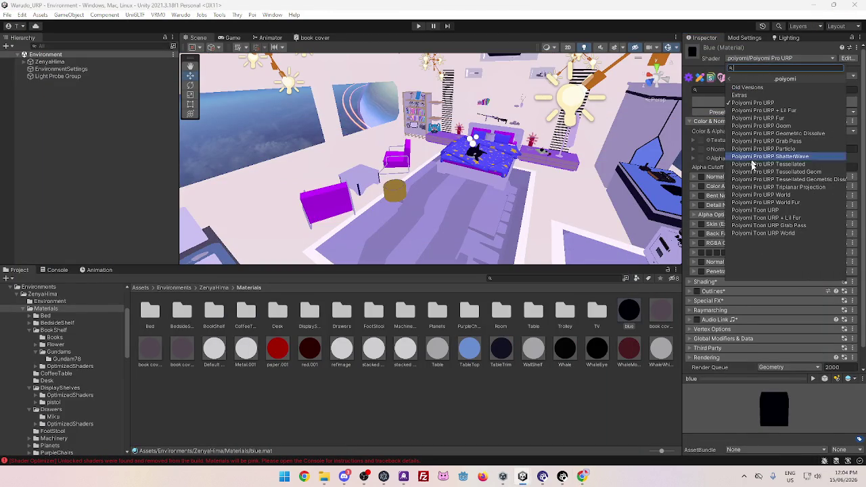
{"action": "left_click", "coordinate": [708, 78]}
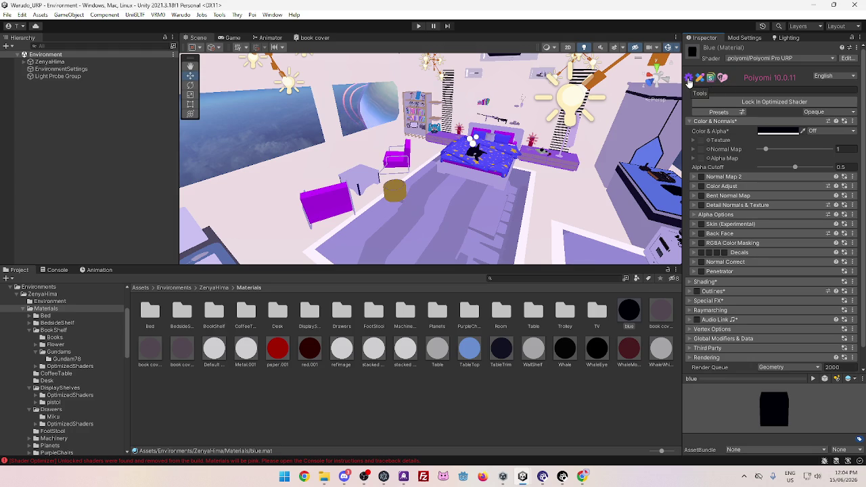
{"action": "left_click", "coordinate": [700, 79]}
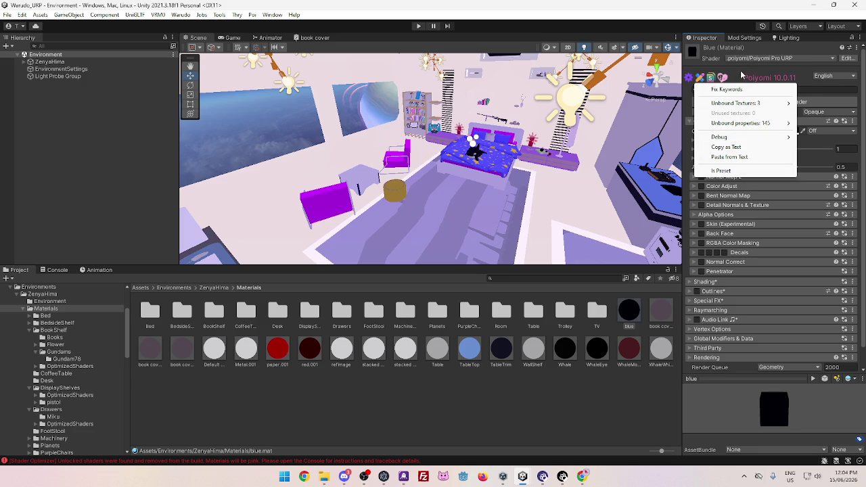
{"action": "left_click", "coordinate": [746, 75]}
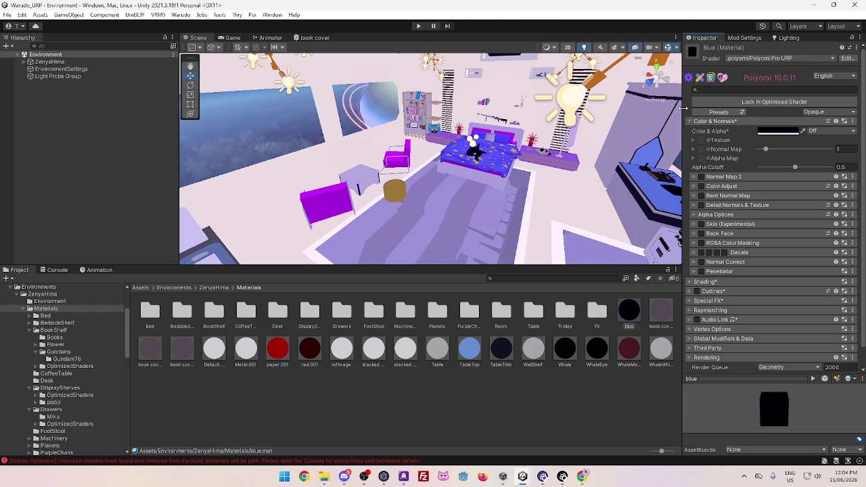
{"action": "left_click_drag", "start_coordinate": [681, 108], "coordinate": [606, 111]}
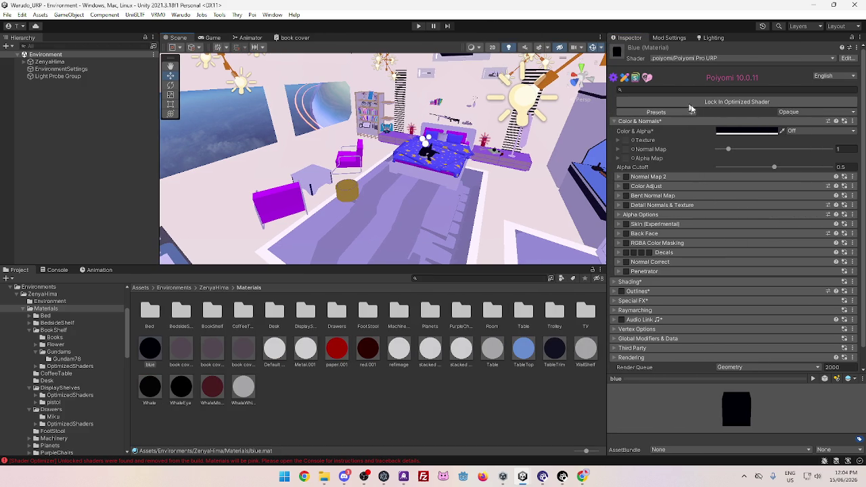
Toggle the blue material's Color & Normals foldout, leaving it collapsed
{"action": "left_click", "coordinate": [615, 122]}
{"action": "left_click", "coordinate": [615, 122]}
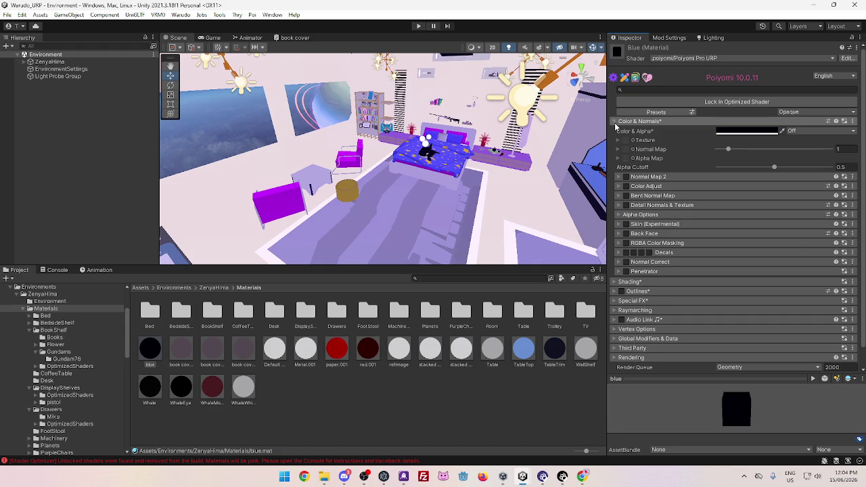
{"action": "left_click", "coordinate": [615, 123]}
{"action": "left_click", "coordinate": [615, 123]}
{"action": "left_click", "coordinate": [618, 122]}
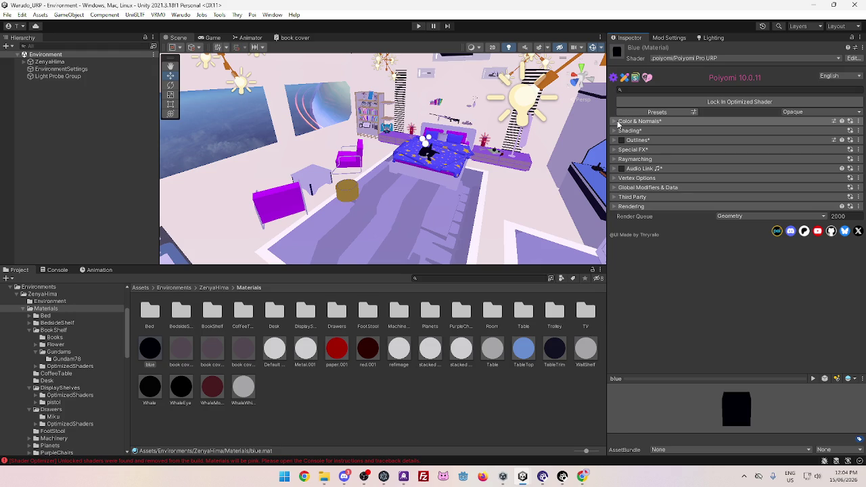
{"action": "left_click", "coordinate": [618, 122]}
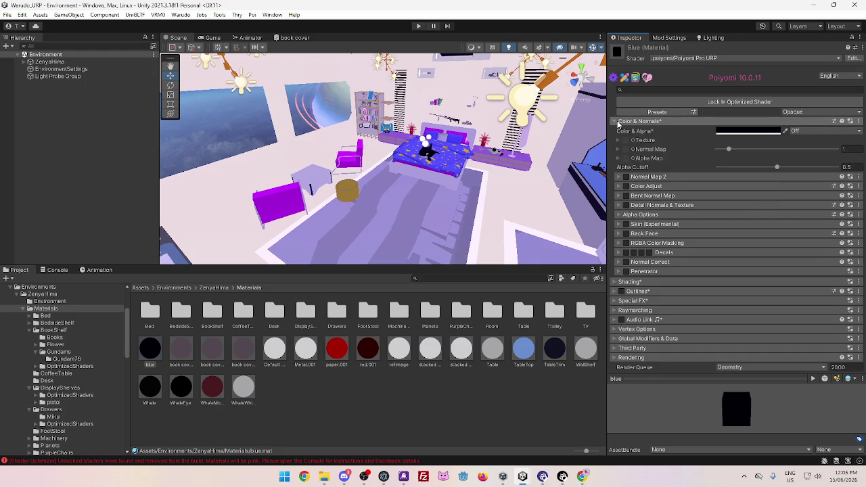
{"action": "left_click", "coordinate": [618, 122]}
{"action": "left_click", "coordinate": [666, 112]}
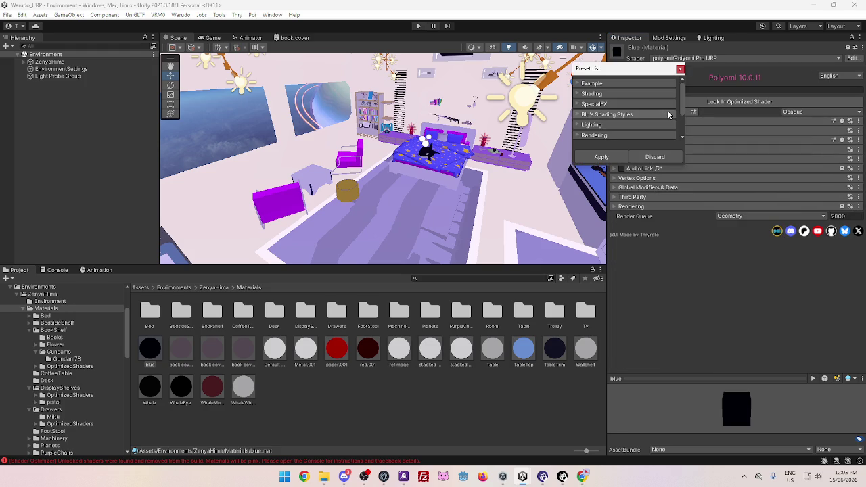
{"action": "scroll", "coordinate": [679, 103], "scroll_direction": "down", "scroll_amount": 4}
{"action": "scroll", "coordinate": [676, 138], "scroll_direction": "up", "scroll_amount": 2}
{"action": "scroll", "coordinate": [676, 138], "scroll_direction": "down", "scroll_amount": 2}
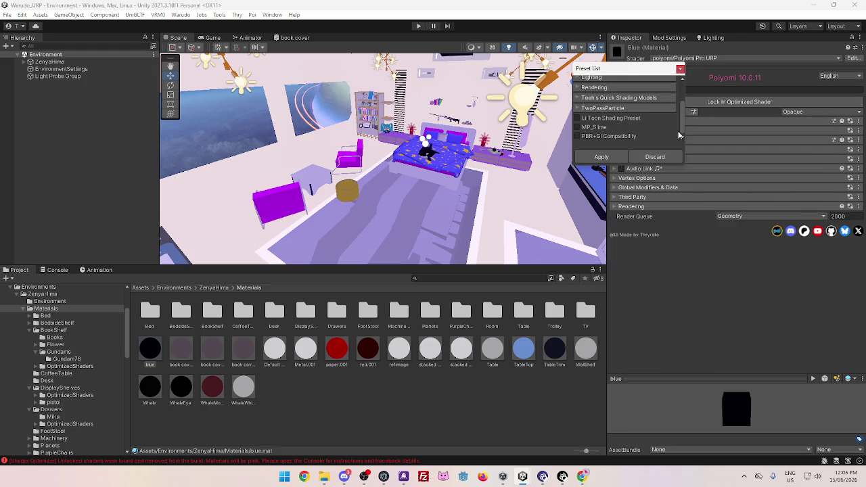
{"action": "left_click", "coordinate": [589, 109]}
{"action": "left_click", "coordinate": [588, 110]}
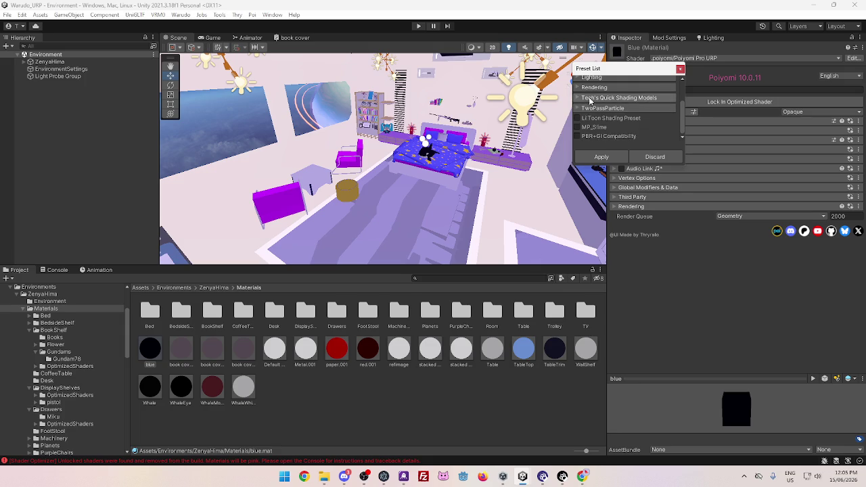
{"action": "scroll", "coordinate": [603, 112], "scroll_direction": "up", "scroll_amount": 5}
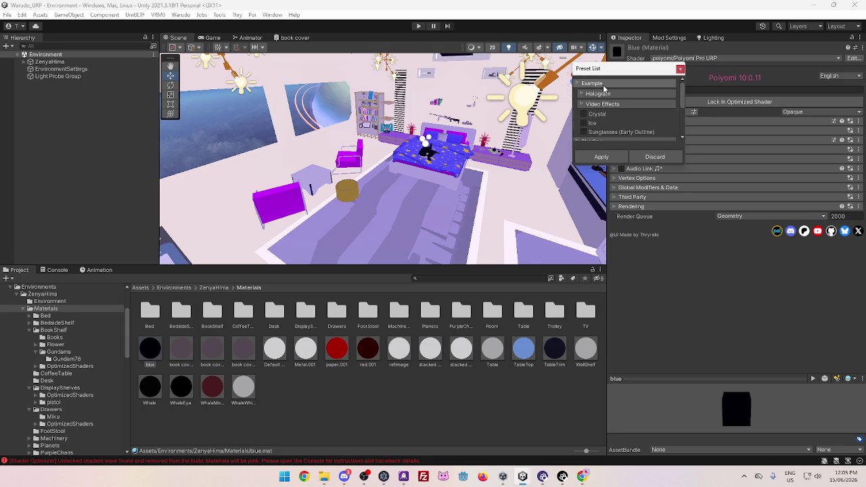
{"action": "left_click", "coordinate": [602, 84]}
{"action": "left_click", "coordinate": [601, 94]}
{"action": "left_click", "coordinate": [596, 104]}
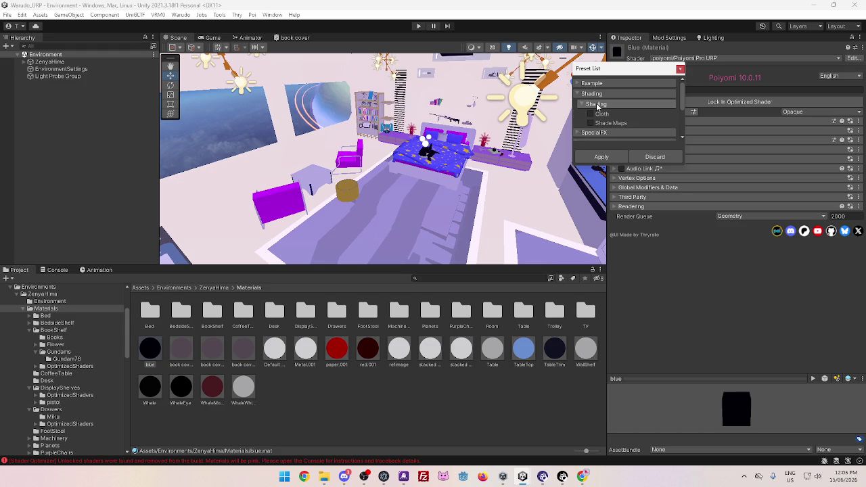
{"action": "left_click", "coordinate": [680, 69]}
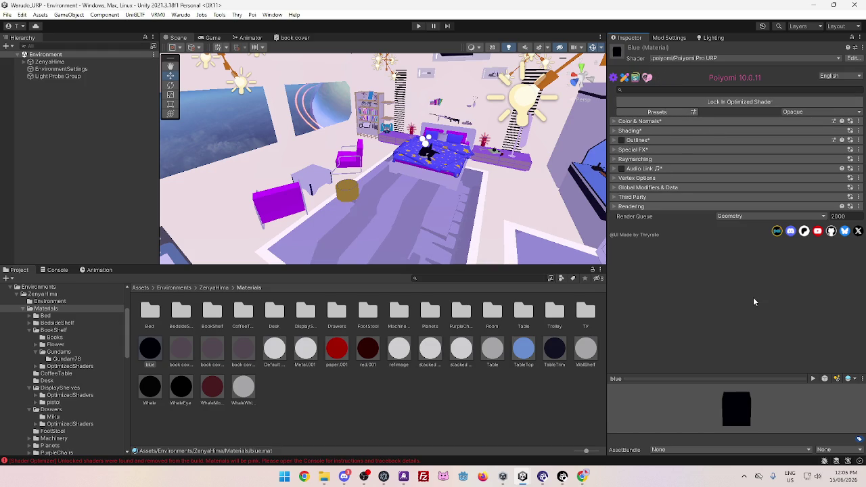
Select all 19 materials from blue to WhaleWhite and lock them as optimized shaders
{"action": "left_click", "coordinate": [242, 387]}
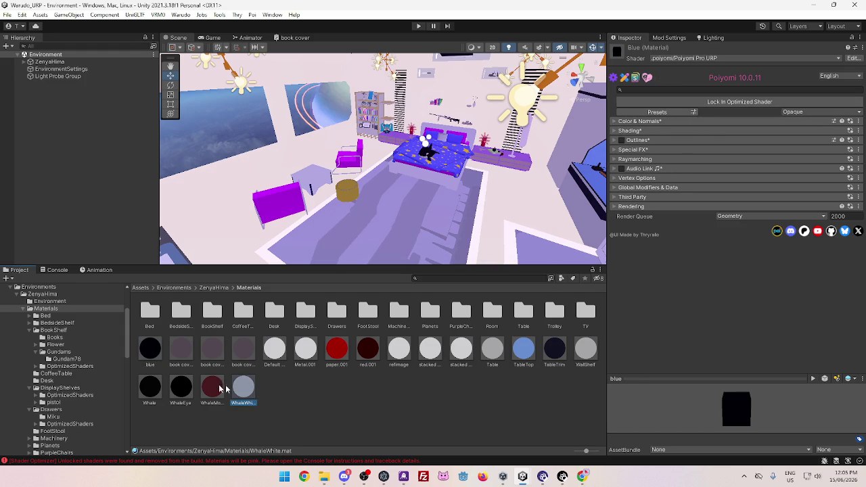
{"action": "left_click", "coordinate": [156, 351], "text": "shift"}
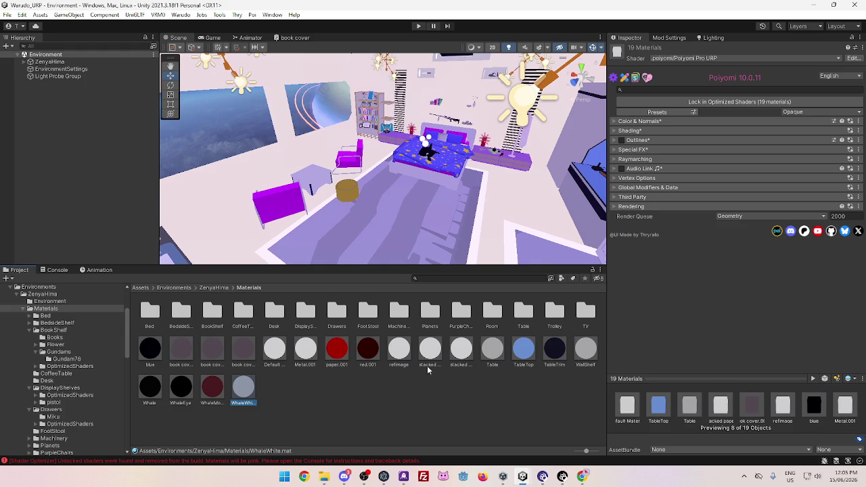
{"action": "left_click", "coordinate": [721, 103]}
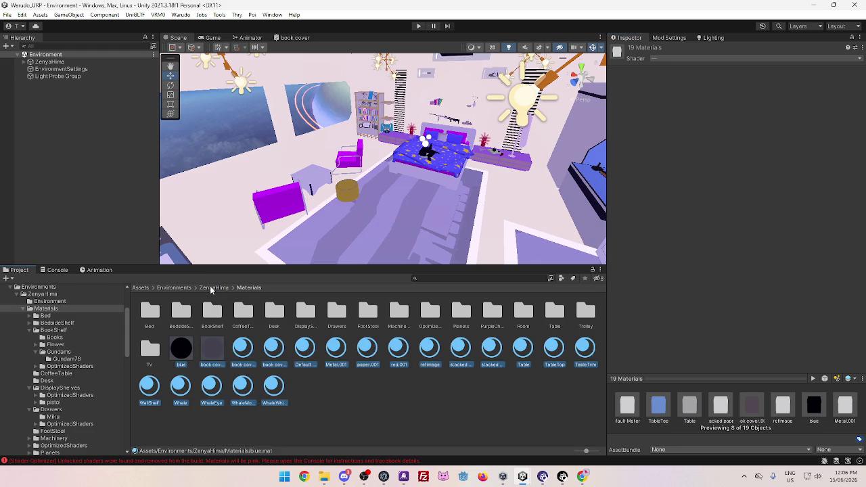
Go back up to ZenyaHima and reopen its Materials folder
{"action": "left_click", "coordinate": [211, 288]}
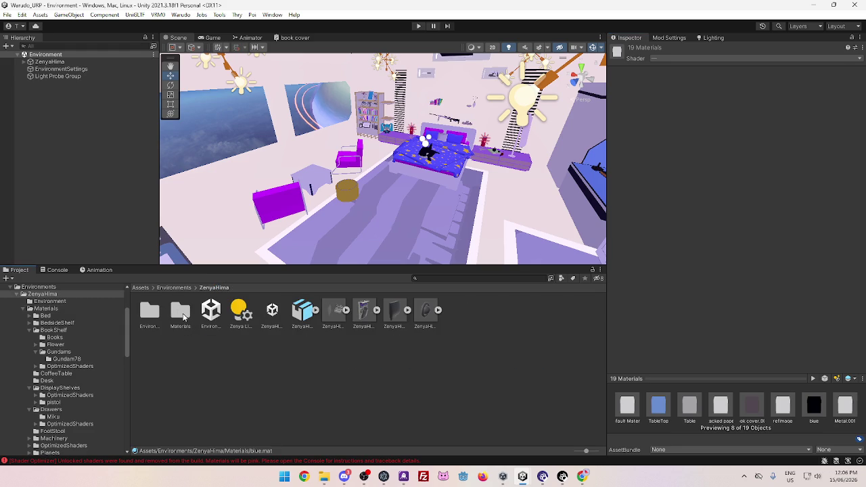
{"action": "left_click", "coordinate": [182, 316]}
{"action": "double_click", "coordinate": [181, 316]}
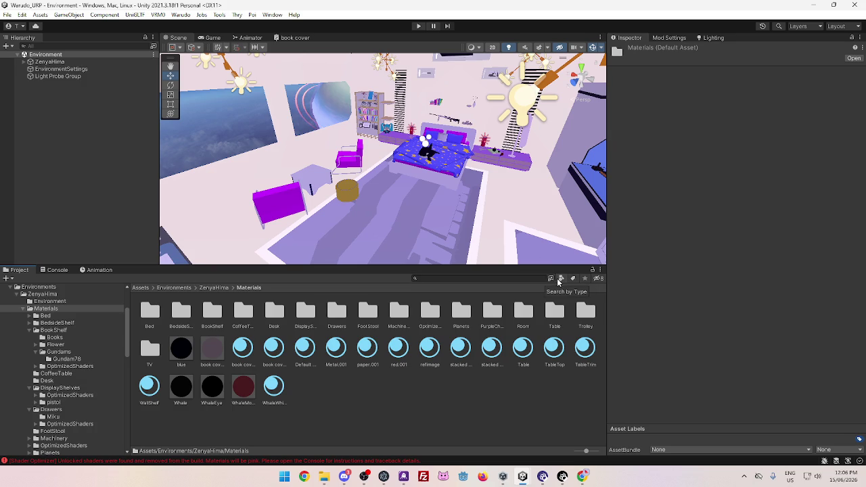
Filter the project search by type to Material and browse the results
{"action": "left_click", "coordinate": [562, 278]}
{"action": "left_click", "coordinate": [575, 334]}
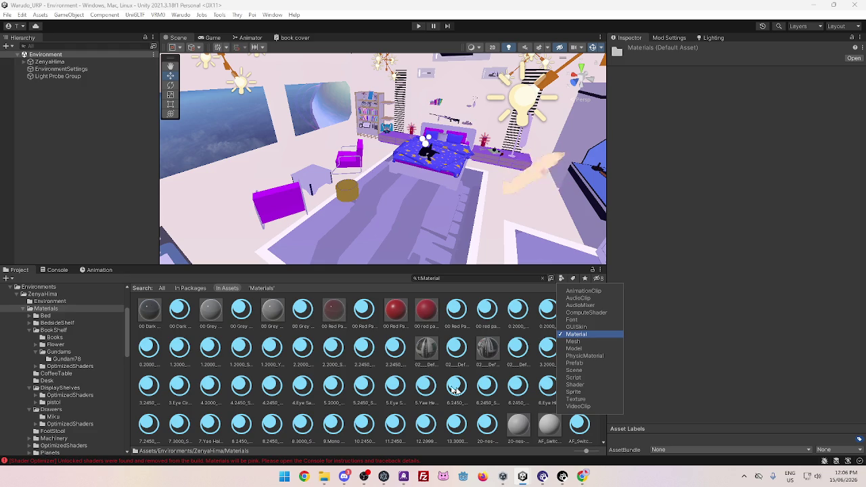
{"action": "scroll", "coordinate": [440, 385], "scroll_direction": "down", "scroll_amount": 5}
{"action": "scroll", "coordinate": [473, 405], "scroll_direction": "down", "scroll_amount": 10}
{"action": "scroll", "coordinate": [476, 399], "scroll_direction": "down", "scroll_amount": 10}
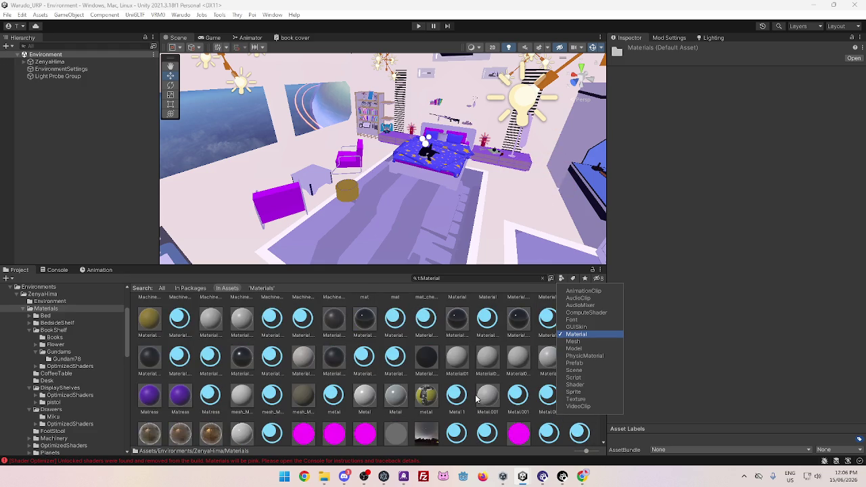
{"action": "scroll", "coordinate": [476, 399], "scroll_direction": "up", "scroll_amount": 10}
{"action": "scroll", "coordinate": [476, 399], "scroll_direction": "up", "scroll_amount": 10}
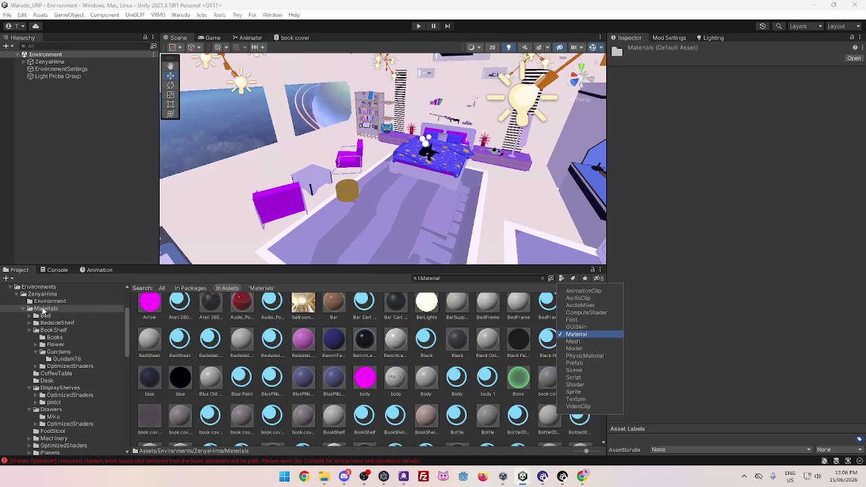
{"action": "left_click", "coordinate": [560, 280]}
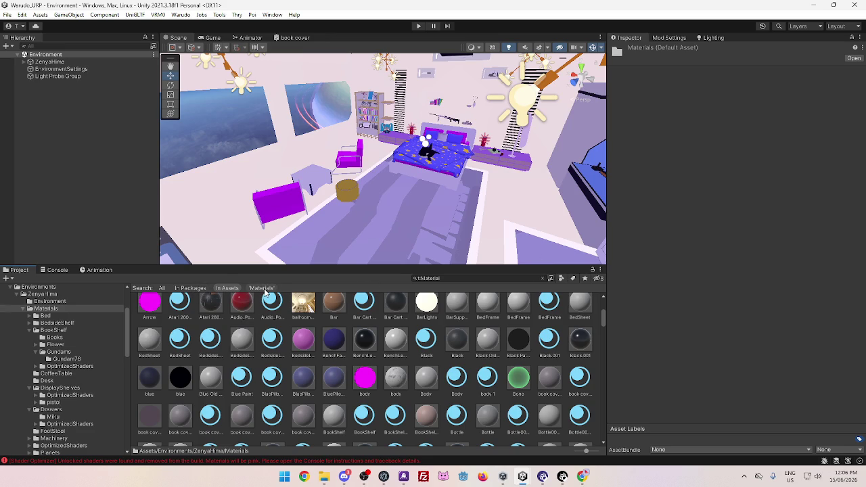
Scope the material search to 'Materials', inspect YellowEyes, and select all results with Ctrl+A
{"action": "left_click", "coordinate": [264, 289]}
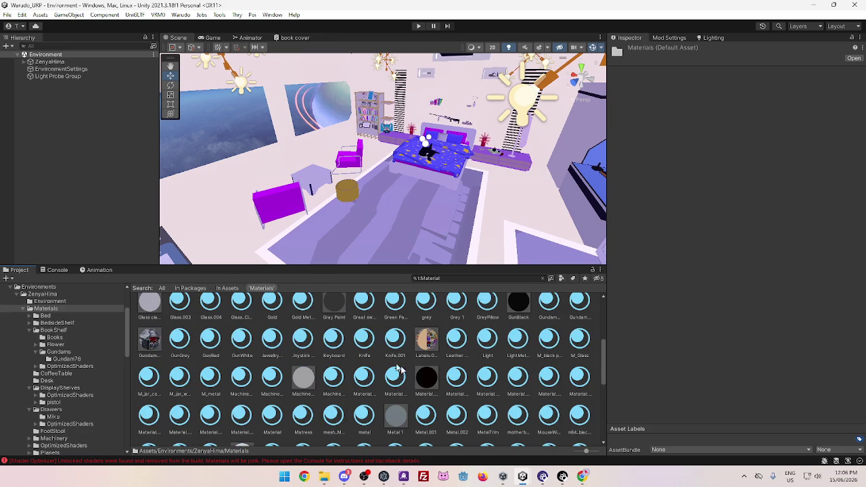
{"action": "scroll", "coordinate": [412, 376], "scroll_direction": "up", "scroll_amount": 3}
{"action": "scroll", "coordinate": [412, 376], "scroll_direction": "up", "scroll_amount": 1}
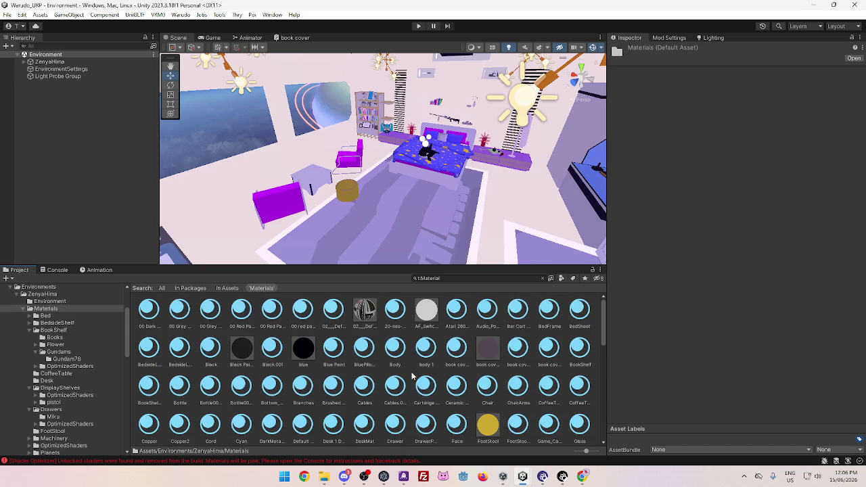
{"action": "scroll", "coordinate": [412, 376], "scroll_direction": "down", "scroll_amount": 10}
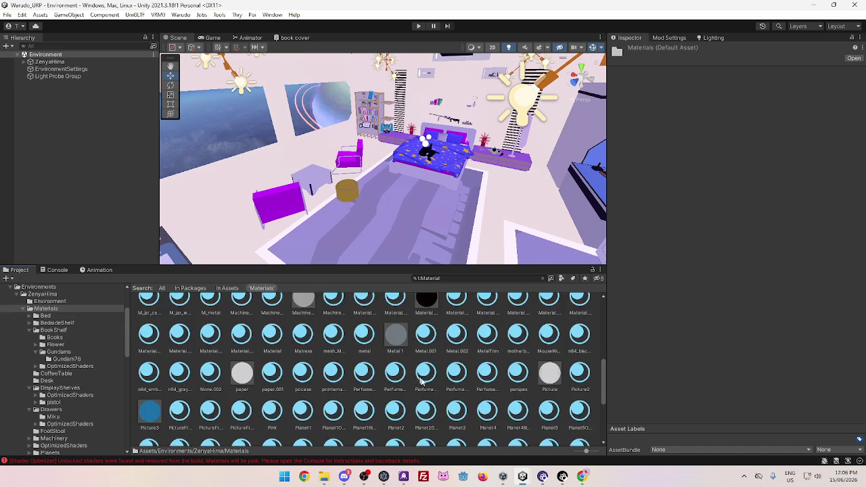
{"action": "left_click", "coordinate": [486, 430]}
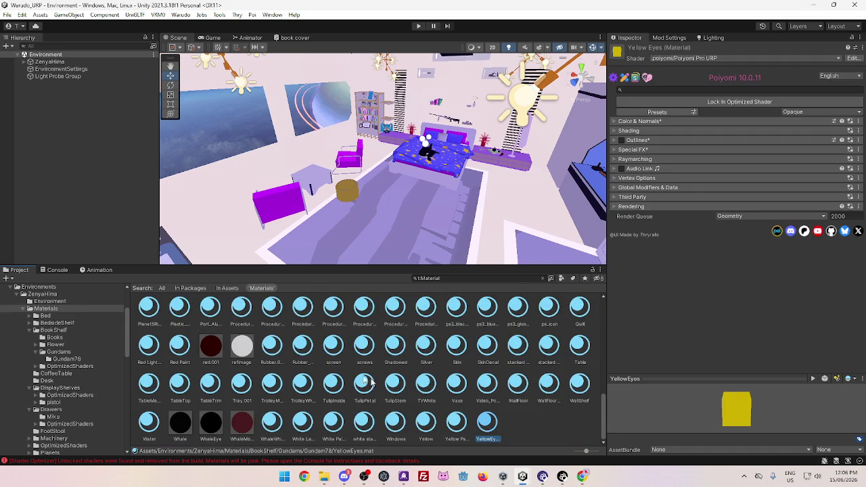
{"action": "scroll", "coordinate": [313, 351], "scroll_direction": "up", "scroll_amount": 10}
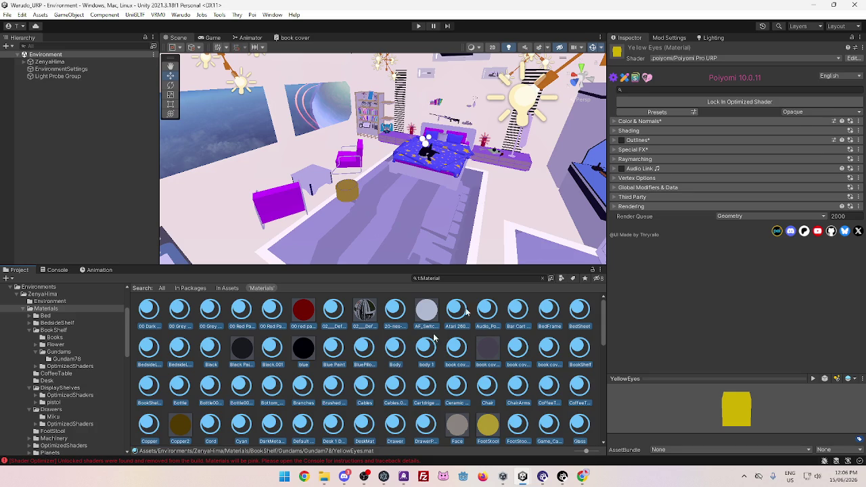
{"action": "key", "text": "ctrl+a"}
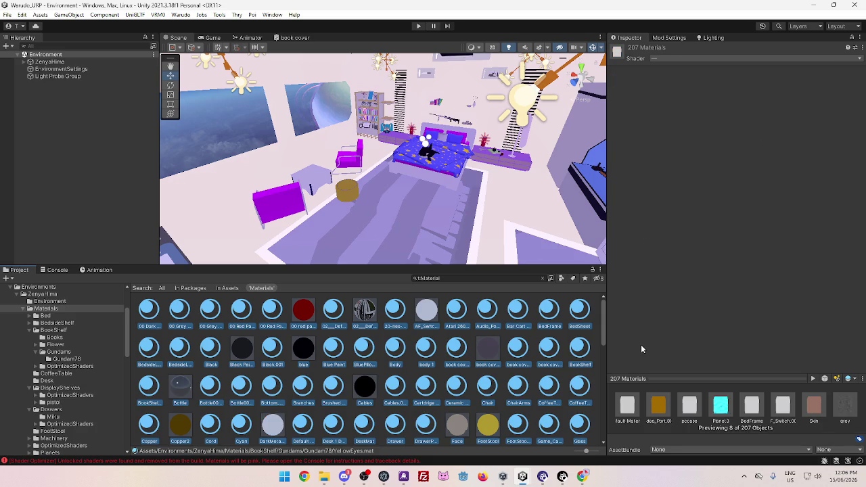
{"action": "scroll", "coordinate": [460, 355], "scroll_direction": "down", "scroll_amount": 2}
{"action": "scroll", "coordinate": [460, 355], "scroll_direction": "down", "scroll_amount": 1}
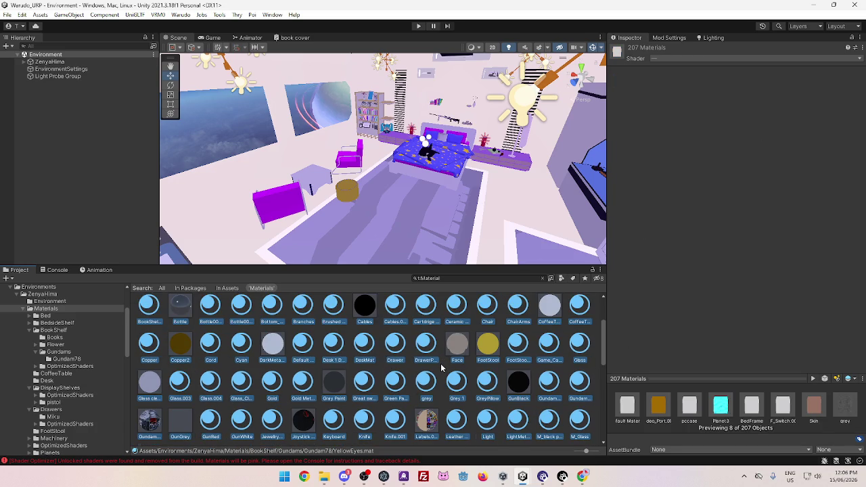
{"action": "scroll", "coordinate": [459, 356], "scroll_direction": "up", "scroll_amount": 2}
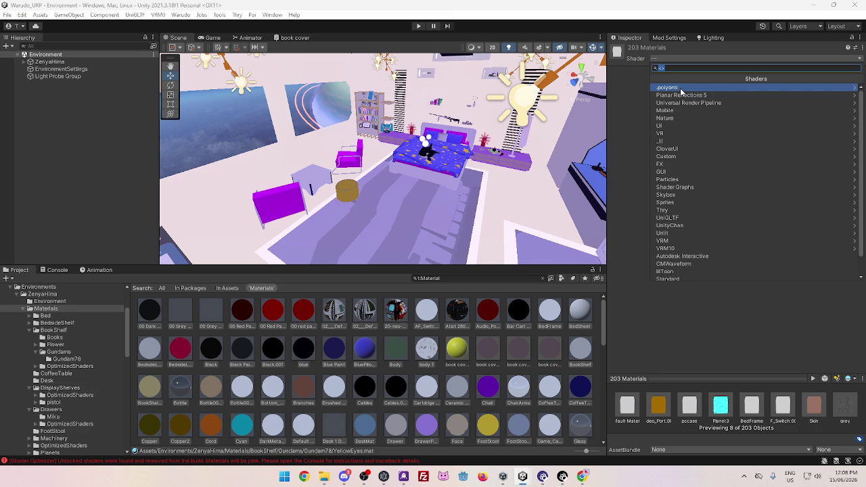
List the .poiyomi shader variants, then select only 00 Dark Grey NES.001
{"action": "left_click", "coordinate": [680, 88]}
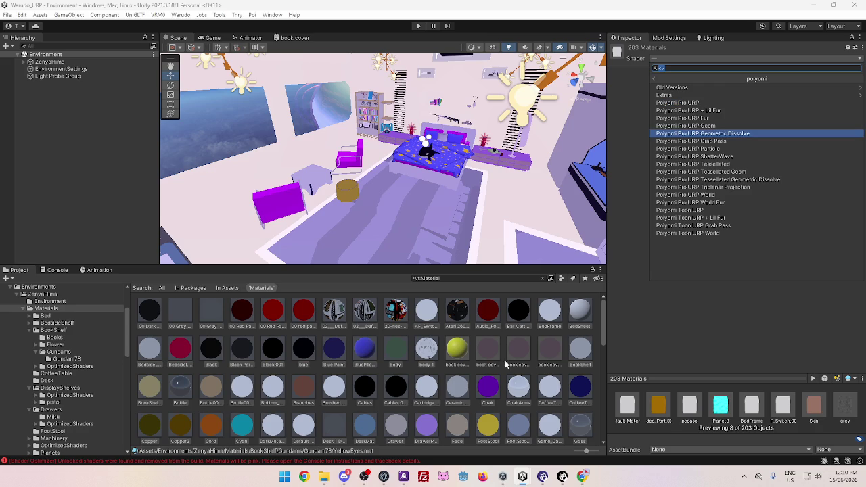
{"action": "left_click", "coordinate": [142, 322]}
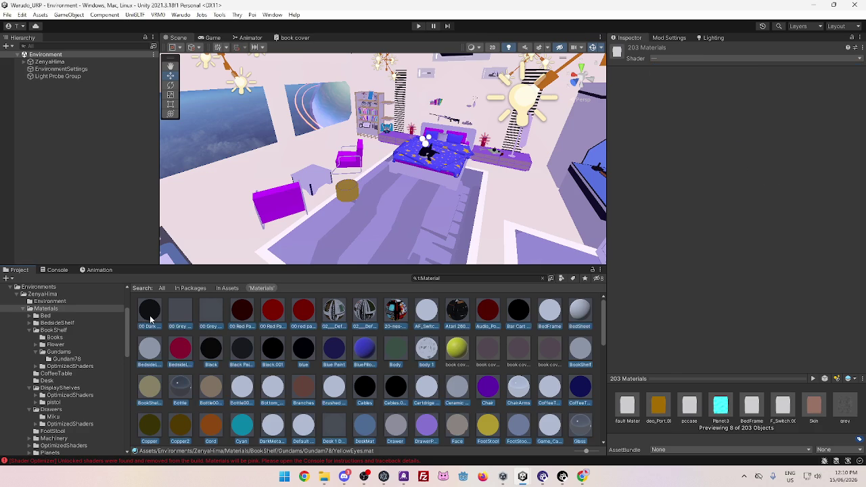
Try several shift-click material range selections in the Project grid
{"action": "left_click", "coordinate": [579, 317], "text": "shift"}
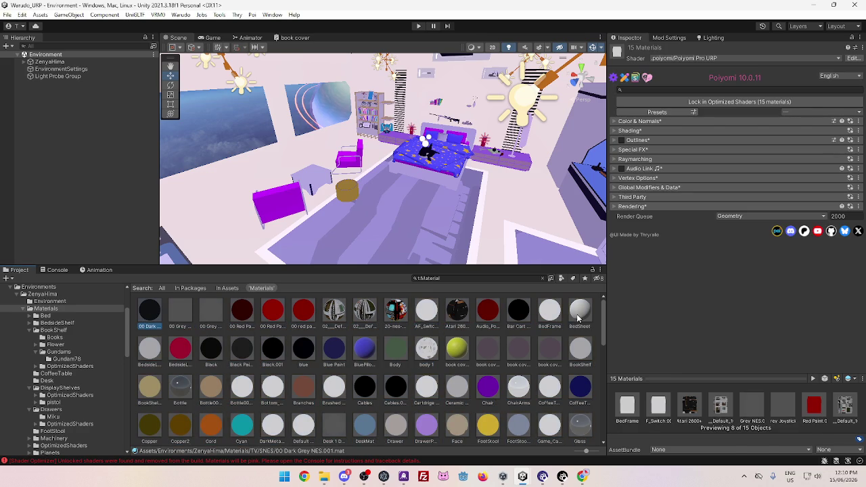
{"action": "left_click", "coordinate": [429, 353], "text": "ctrl"}
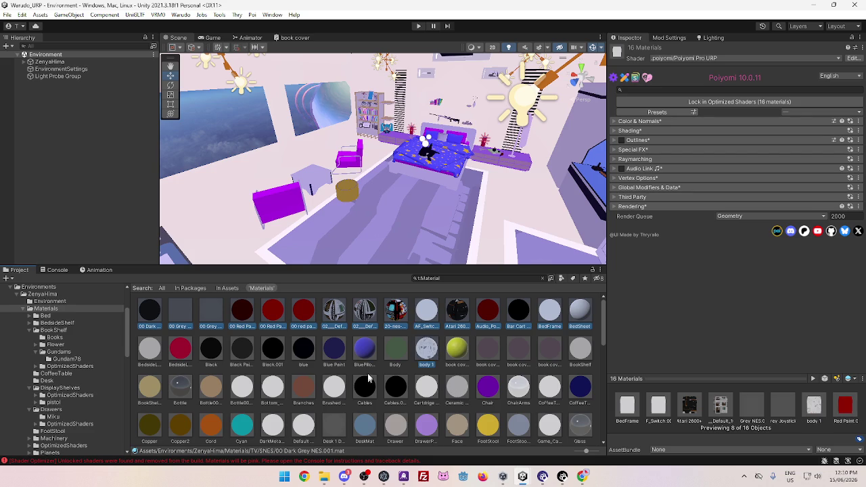
{"action": "left_click", "coordinate": [149, 348], "text": "ctrl"}
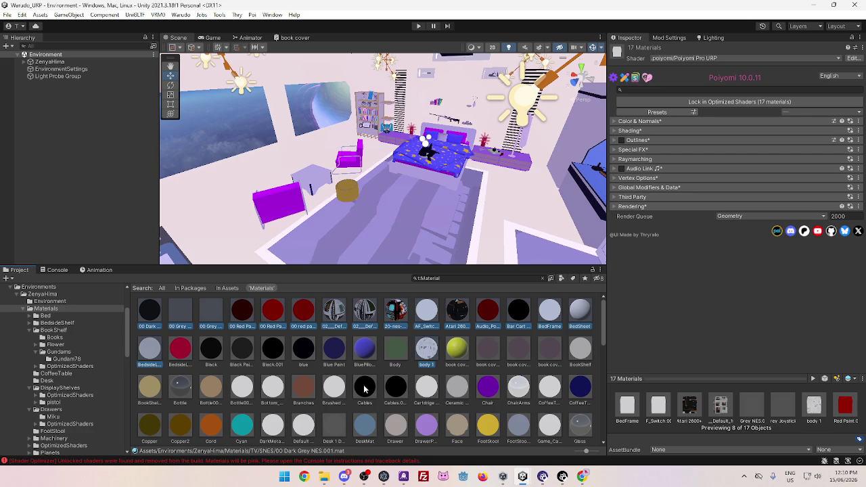
{"action": "left_click", "coordinate": [402, 355], "text": "shift"}
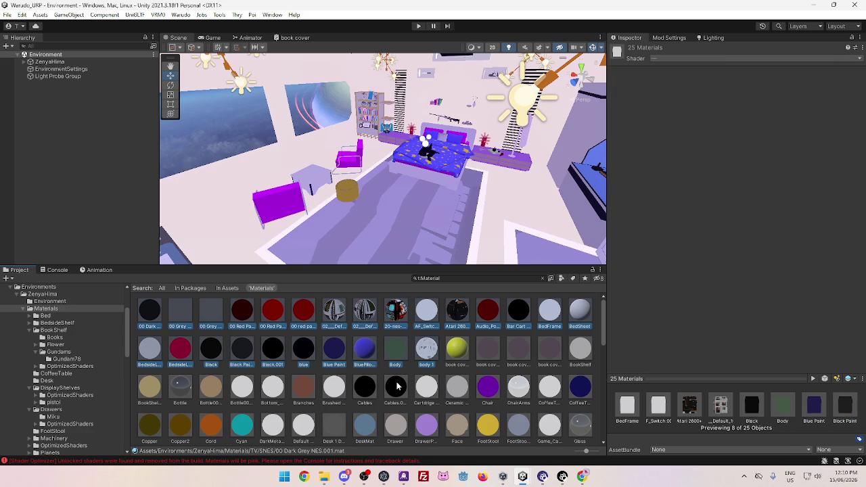
{"action": "left_click", "coordinate": [391, 355]}
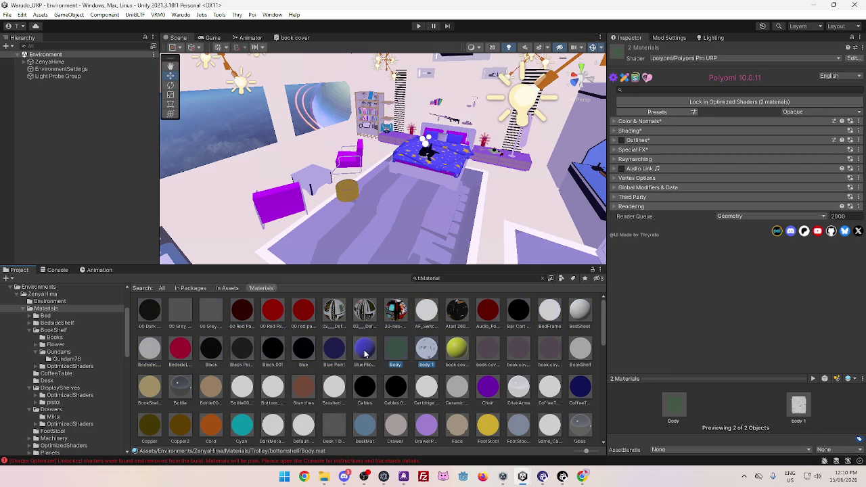
{"action": "left_click", "coordinate": [259, 357]}
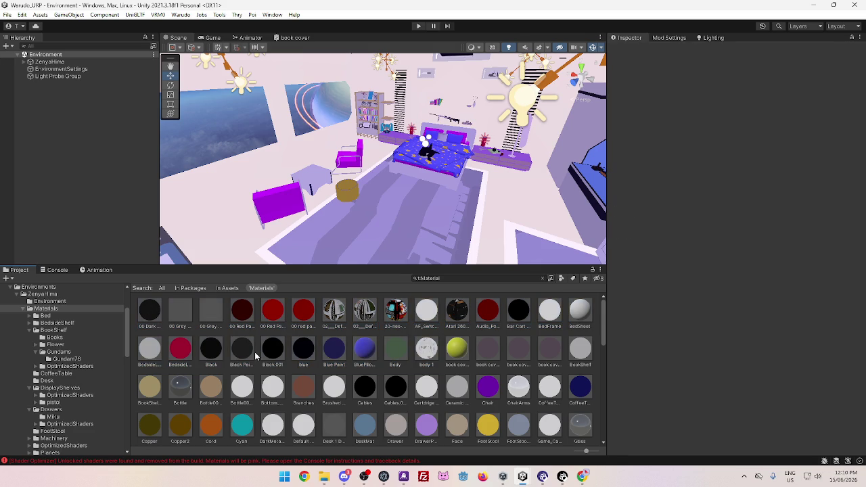
{"action": "left_click", "coordinate": [153, 311]}
{"action": "left_click", "coordinate": [248, 358], "text": "shift"}
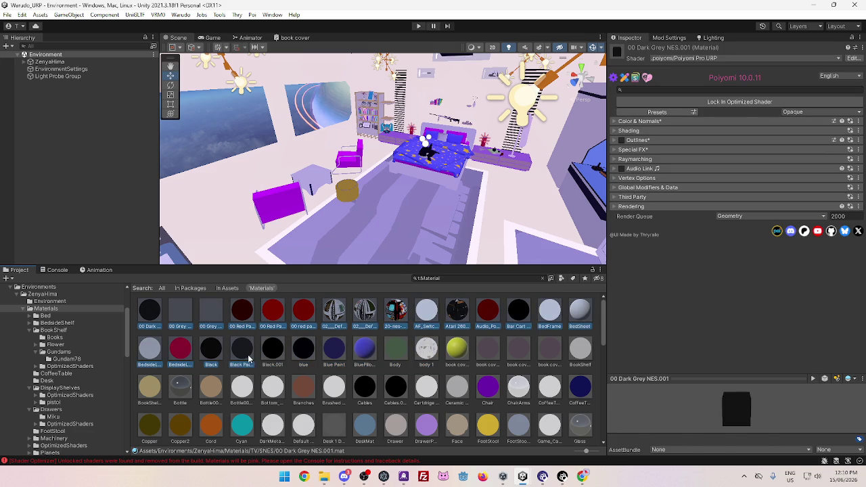
{"action": "left_click", "coordinate": [338, 355], "text": "shift"}
{"action": "left_click", "coordinate": [304, 356], "text": "shift"}
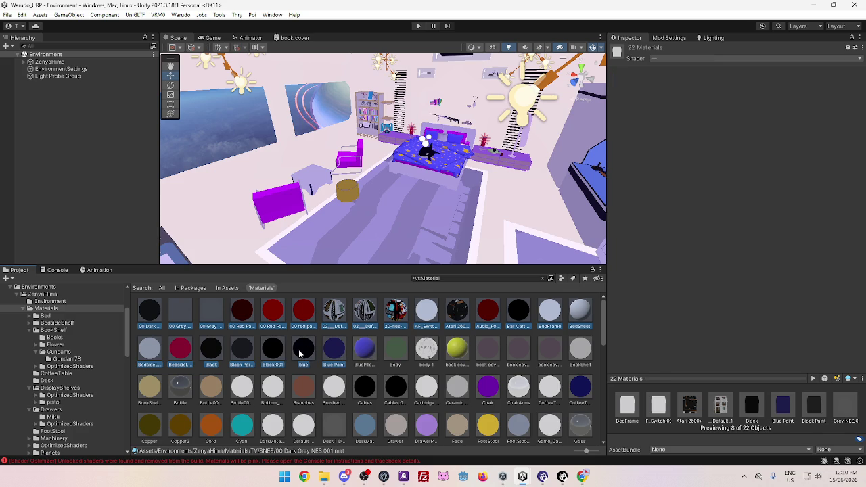
Select 00 Dark Grey NES.001 through Black.001, excluding blue, and lock them as optimized shaders
{"action": "left_click", "coordinate": [150, 311]}
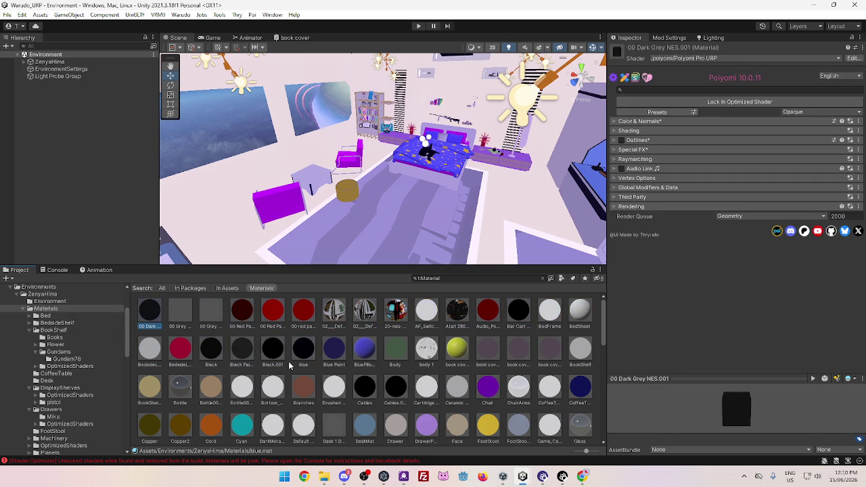
{"action": "left_click", "coordinate": [272, 349], "text": "shift"}
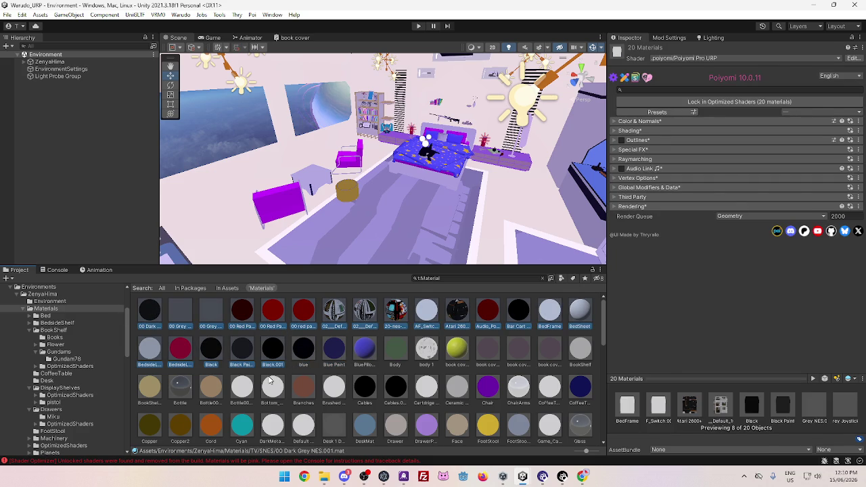
{"action": "left_click", "coordinate": [304, 350], "text": "shift"}
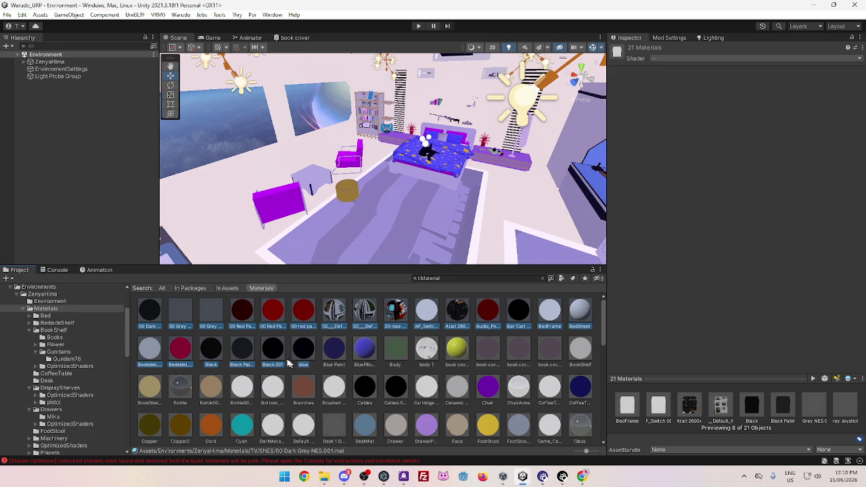
{"action": "left_click", "coordinate": [277, 354], "text": "shift"}
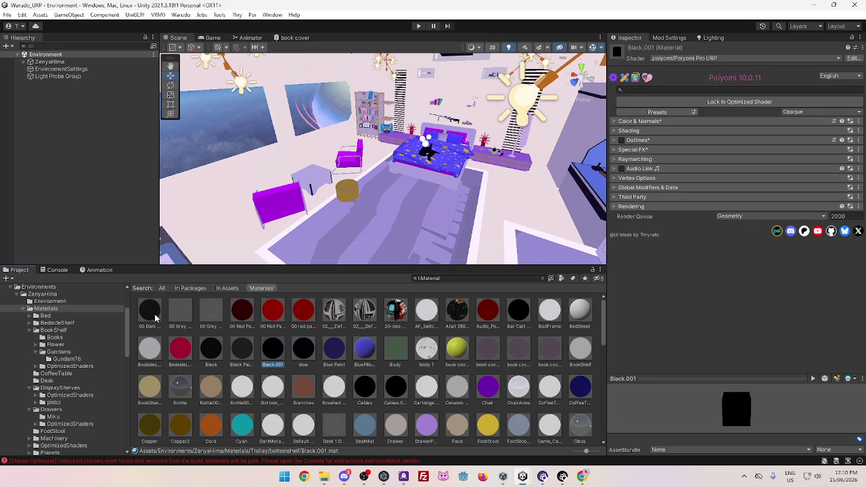
{"action": "left_click", "coordinate": [710, 103]}
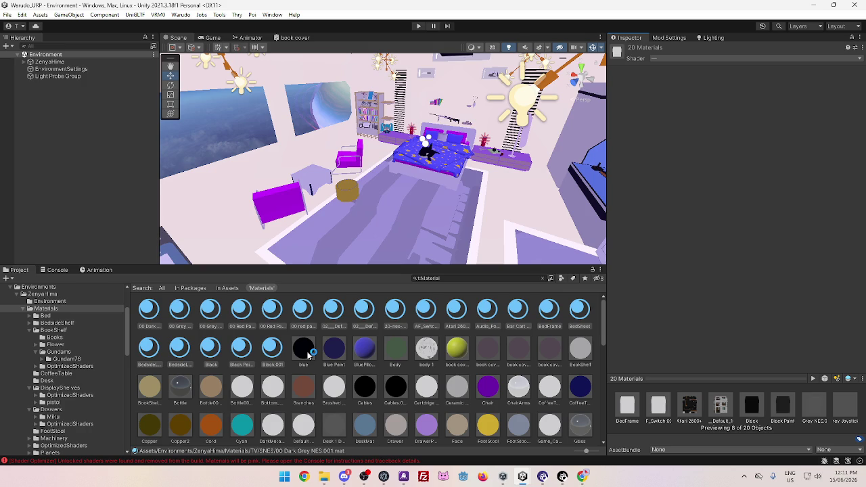
{"action": "left_click", "coordinate": [303, 349]}
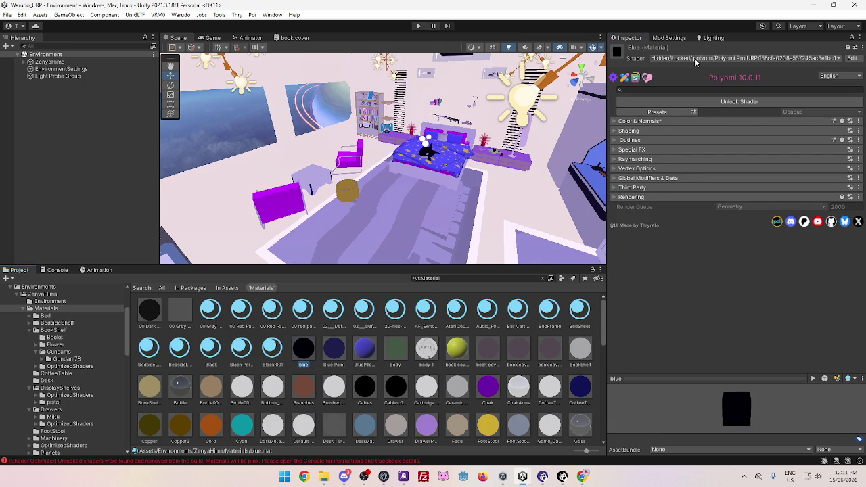
Select Blue Paint through body 1 and lock the four materials as optimized Poiyomi shaders
{"action": "left_click", "coordinate": [291, 330]}
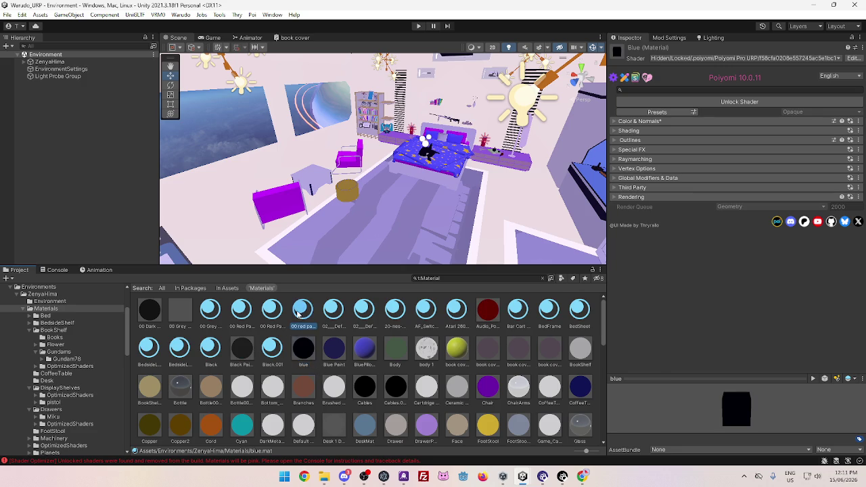
{"action": "left_click", "coordinate": [307, 350]}
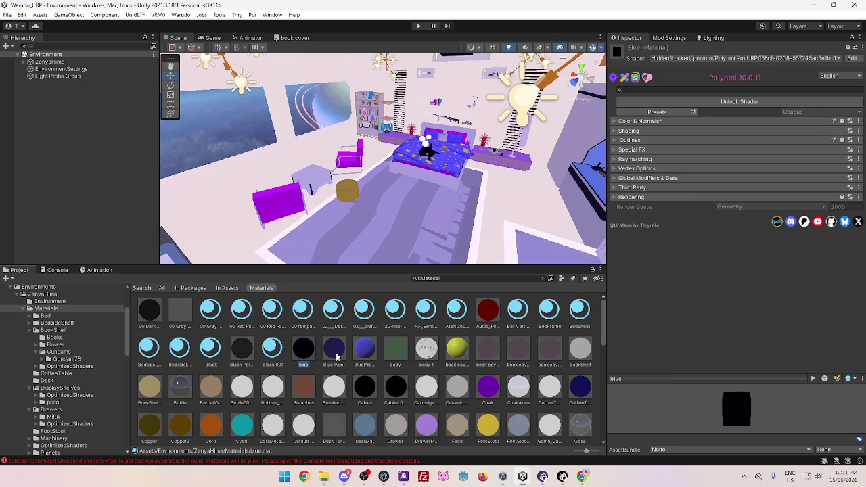
{"action": "left_click", "coordinate": [337, 357]}
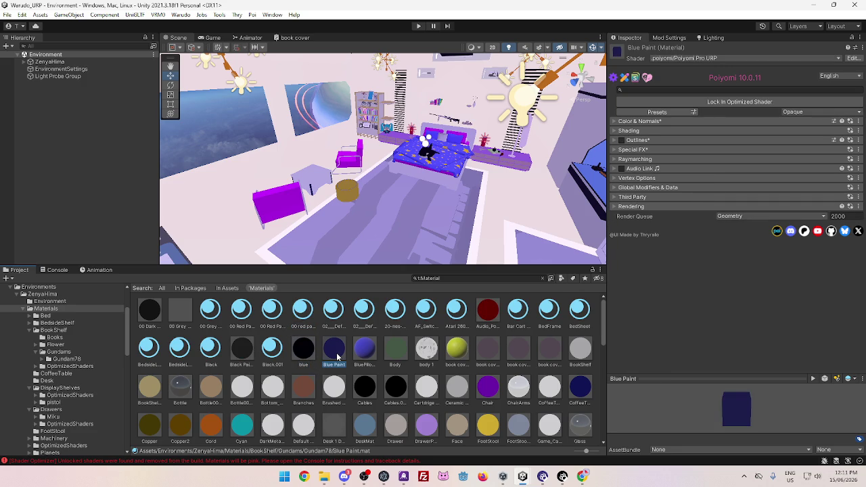
{"action": "left_click", "coordinate": [426, 350], "text": "shift"}
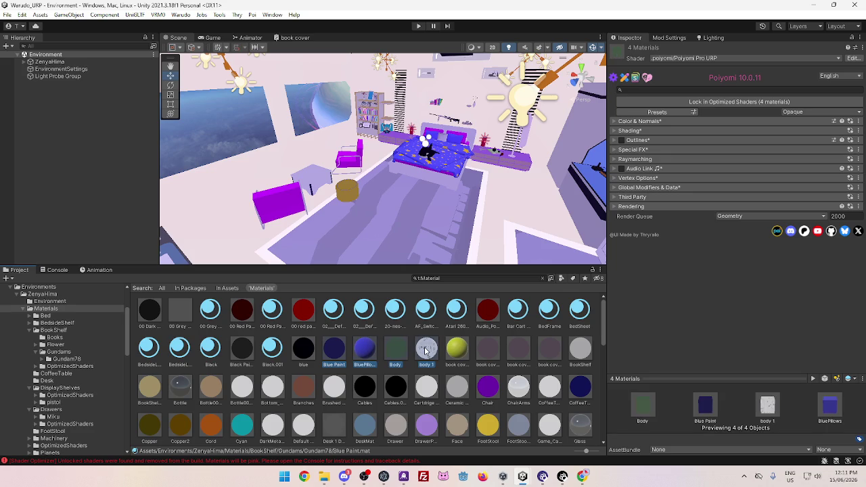
{"action": "left_click", "coordinate": [697, 101]}
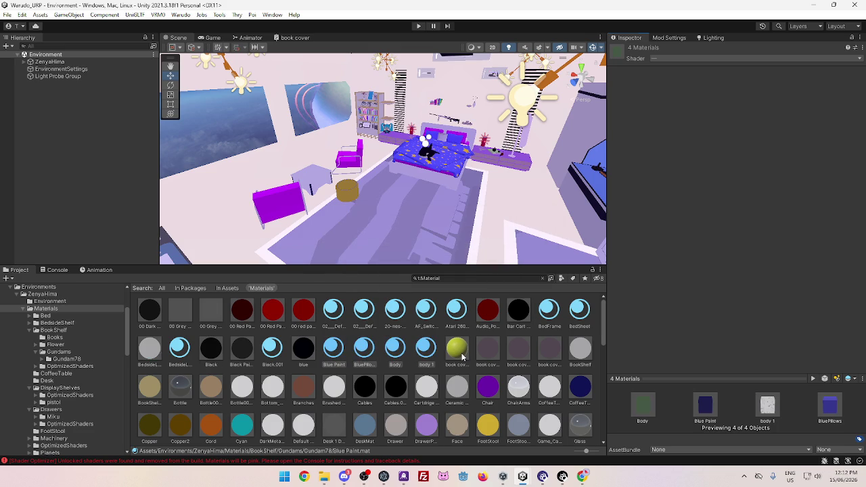
Inspect book cover through book cover.003 to see whether they are already locked
{"action": "left_click", "coordinate": [457, 348]}
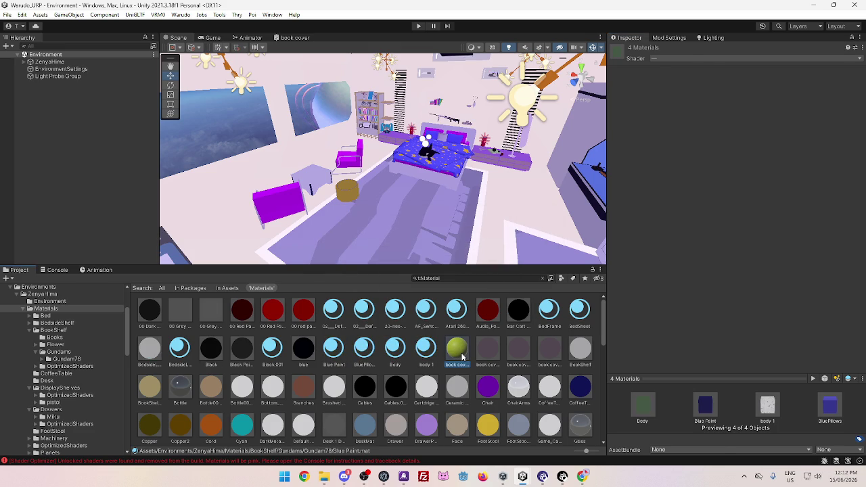
{"action": "left_click", "coordinate": [550, 353], "text": "shift"}
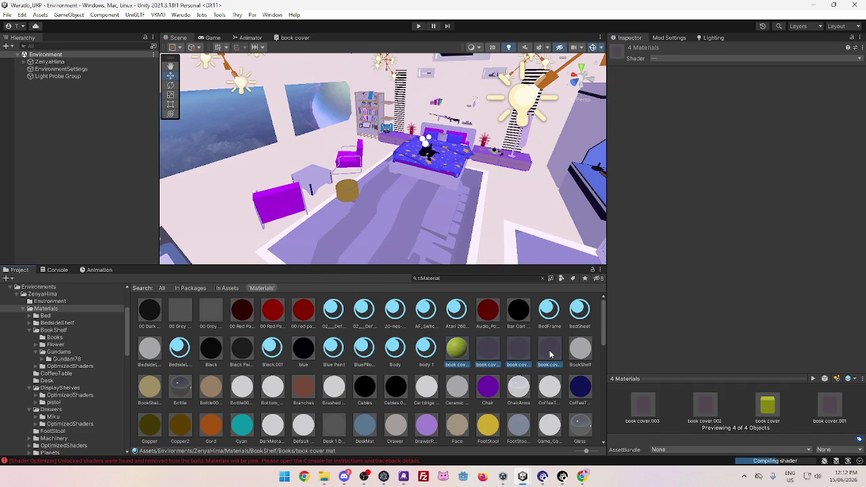
{"action": "left_click", "coordinate": [458, 352]}
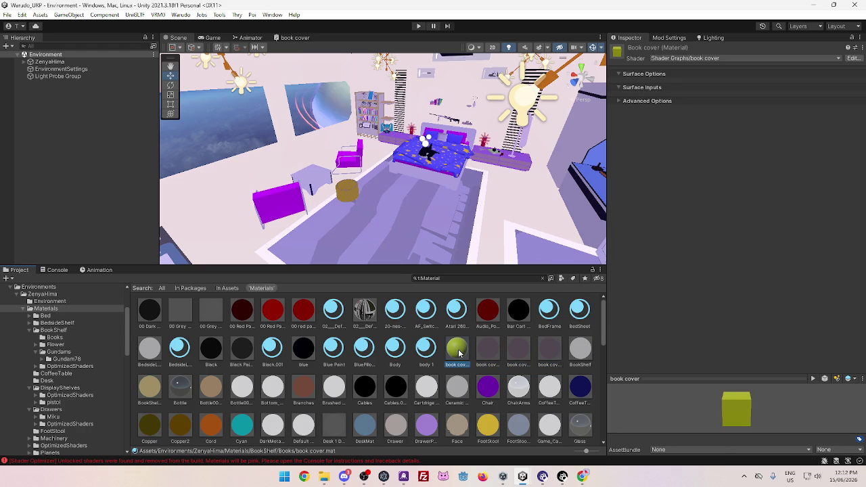
{"action": "left_click", "coordinate": [493, 356]}
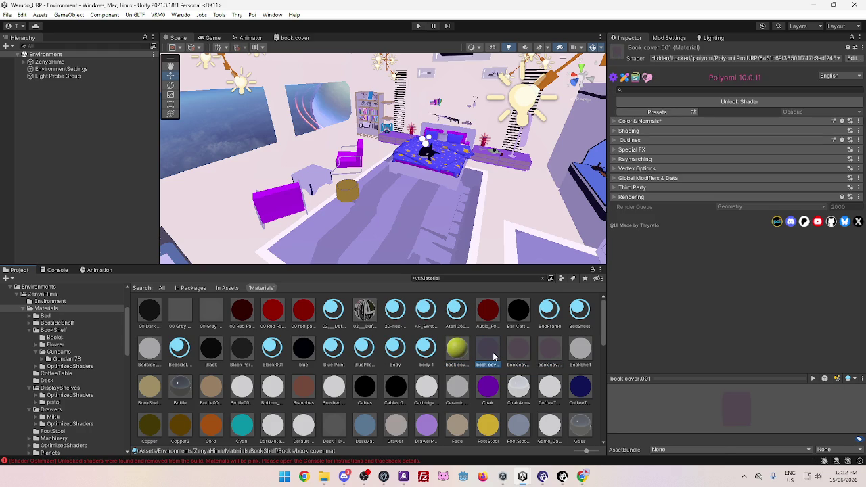
{"action": "left_click", "coordinate": [527, 357]}
{"action": "left_click", "coordinate": [552, 357]}
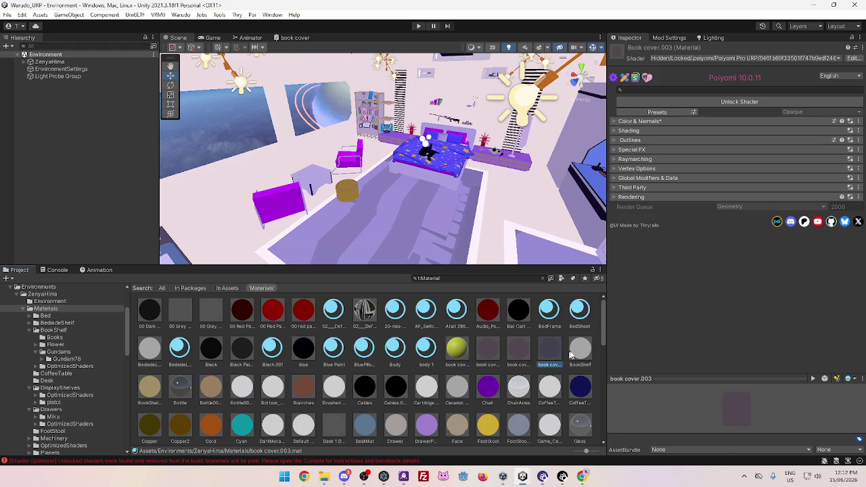
Select the 16 materials from BookShelf through CoffeeTableTrim and lock them as optimized shaders
{"action": "left_click", "coordinate": [582, 351]}
{"action": "left_click", "coordinate": [582, 427], "text": "shift"}
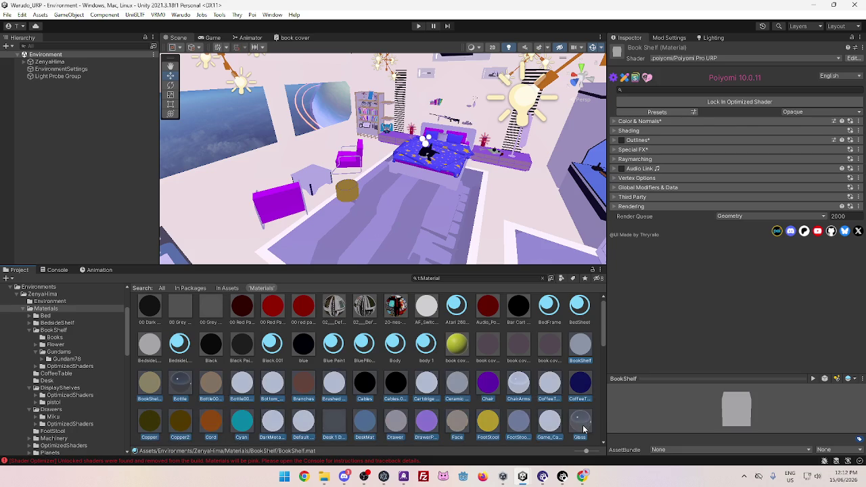
{"action": "left_click", "coordinate": [583, 385], "text": "shift"}
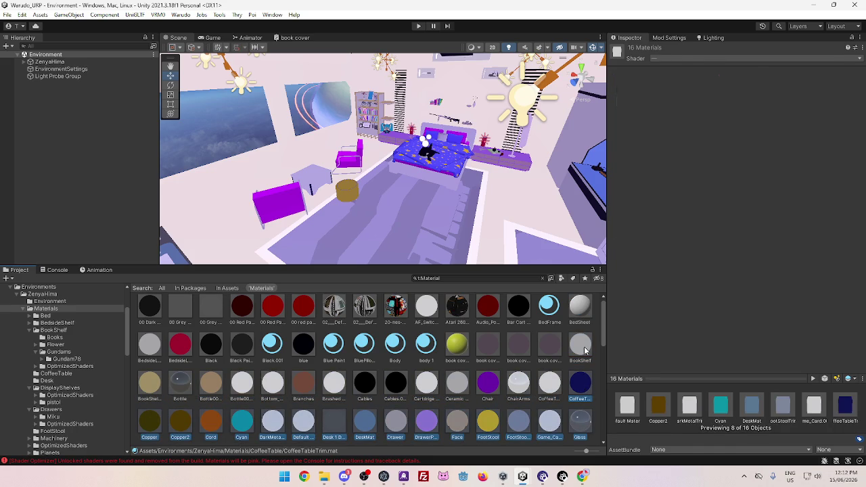
{"action": "left_click", "coordinate": [582, 346]}
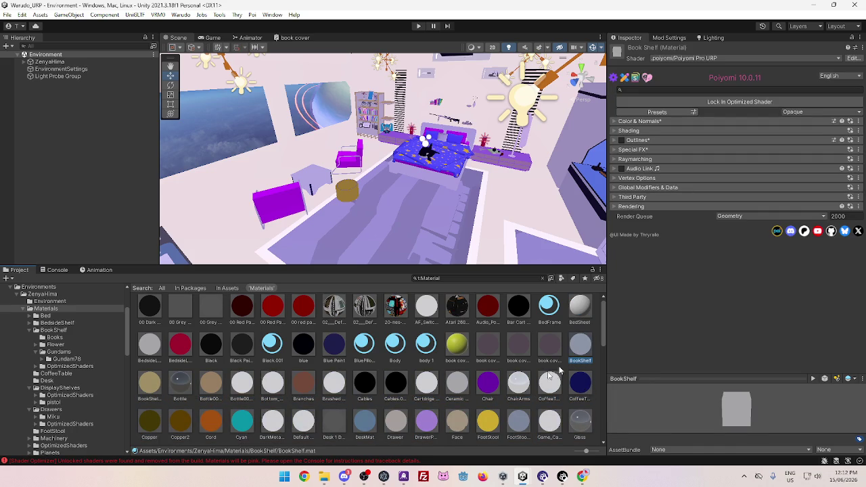
{"action": "left_click", "coordinate": [365, 388], "text": "shift"}
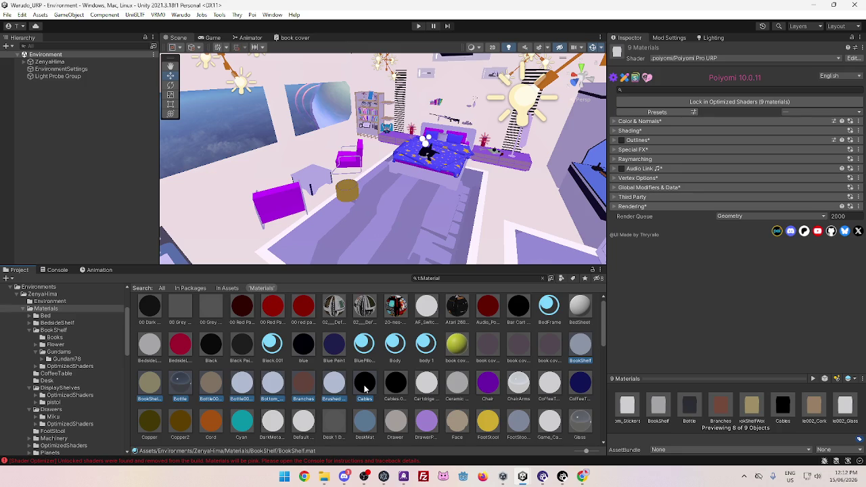
{"action": "left_click", "coordinate": [580, 389], "text": "shift"}
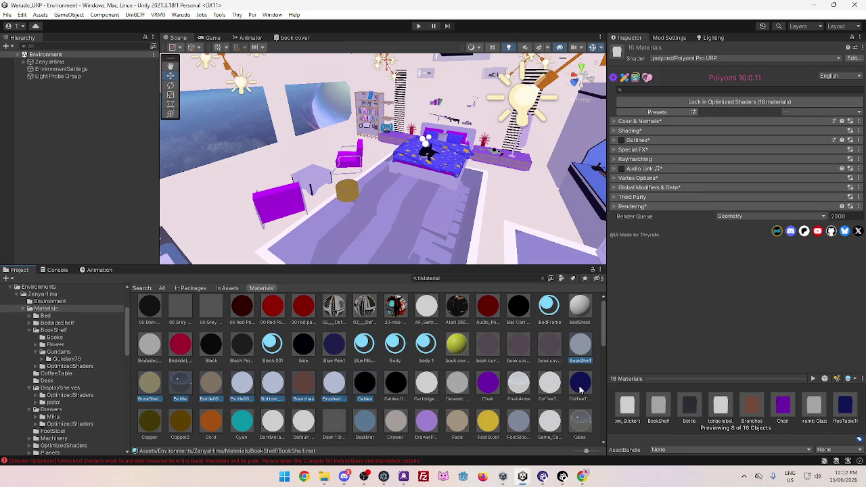
{"action": "left_click", "coordinate": [700, 59]}
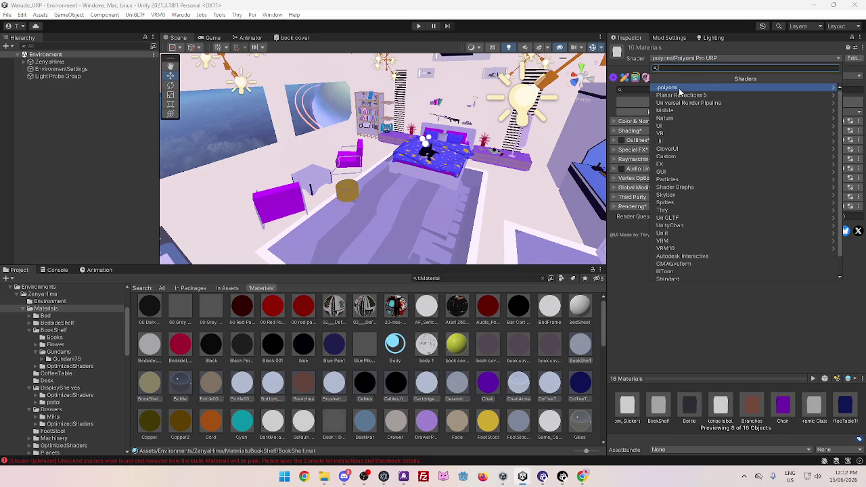
{"action": "left_click", "coordinate": [665, 24]}
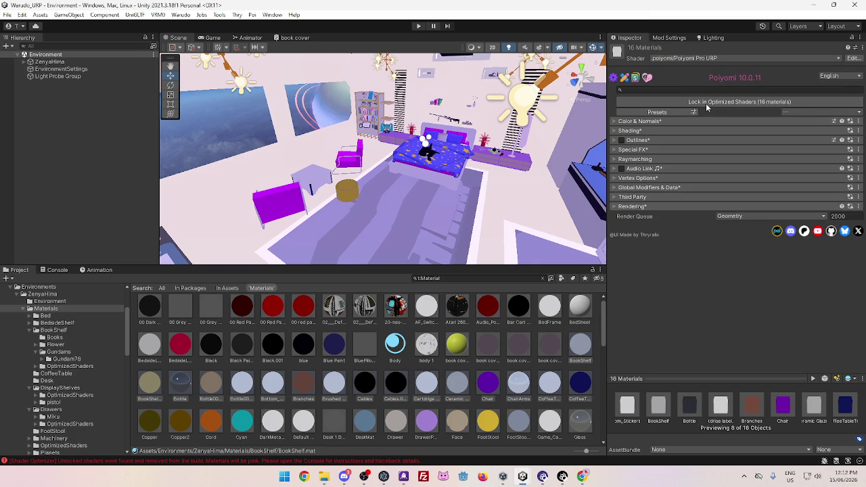
{"action": "left_click", "coordinate": [704, 101]}
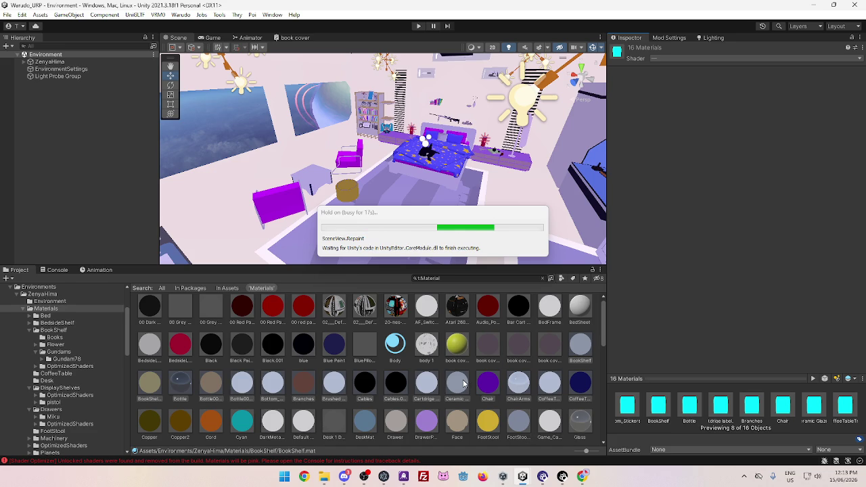
Select the materials from Copper through Glass and review their shader options
{"action": "scroll", "coordinate": [473, 386], "scroll_direction": "down", "scroll_amount": 1}
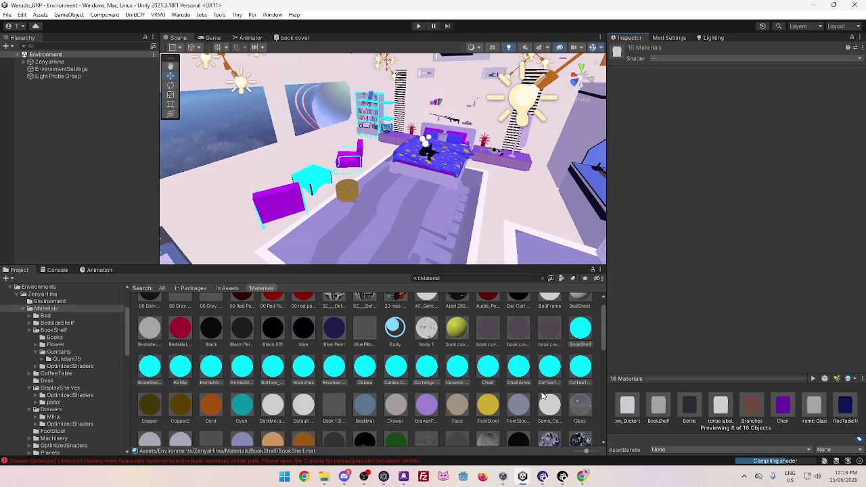
{"action": "left_click", "coordinate": [151, 410]}
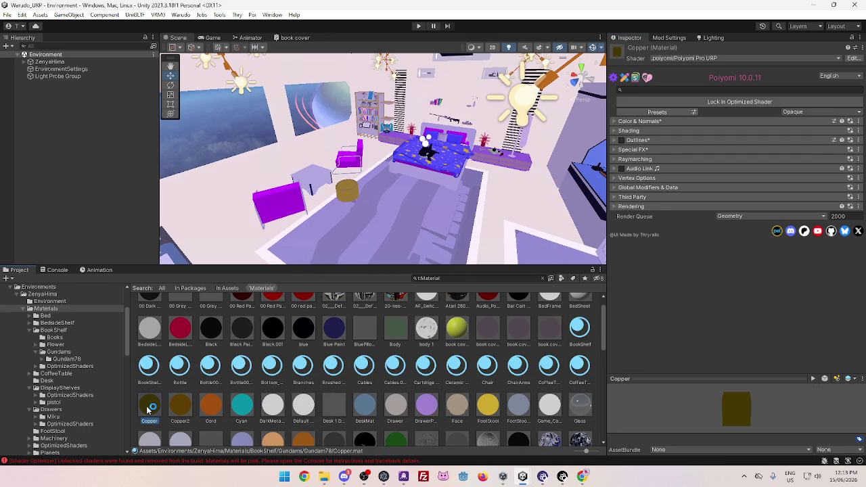
{"action": "left_click", "coordinate": [577, 406], "text": "shift"}
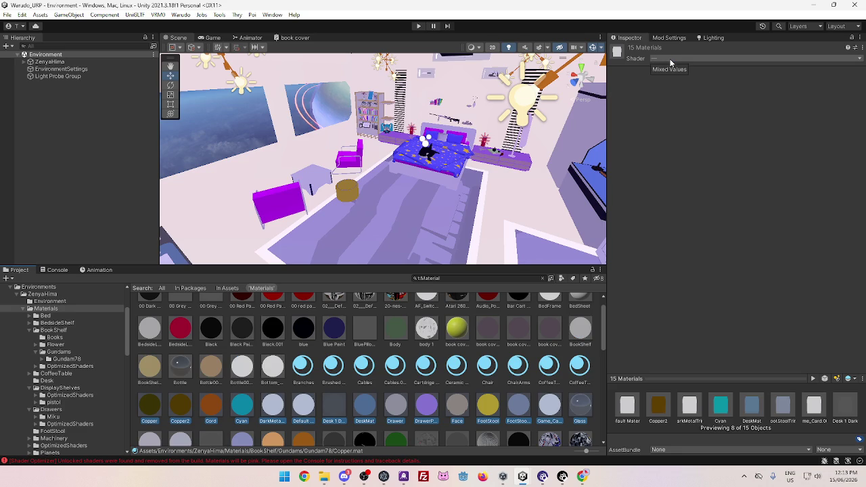
{"action": "left_click", "coordinate": [670, 60]}
Narrow the selection to Copper through DarkMetalTrim and lock the five materials as optimized shaders
{"action": "left_click", "coordinate": [139, 412]}
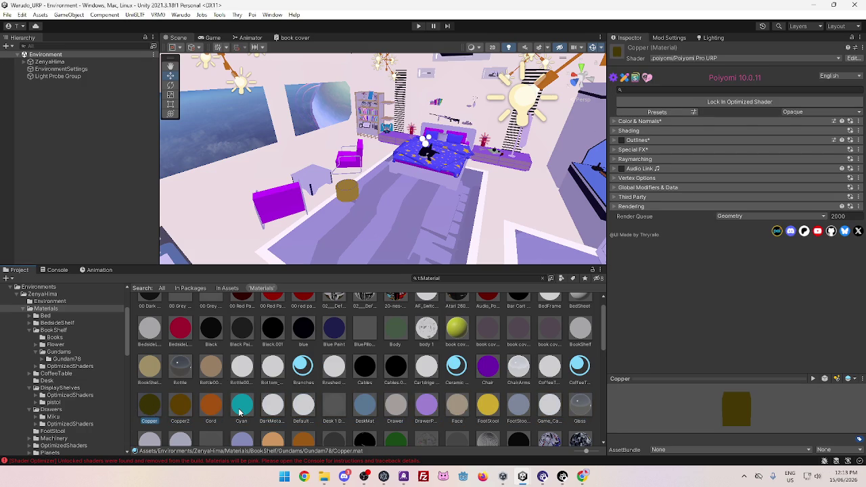
{"action": "left_click", "coordinate": [239, 409], "text": "shift"}
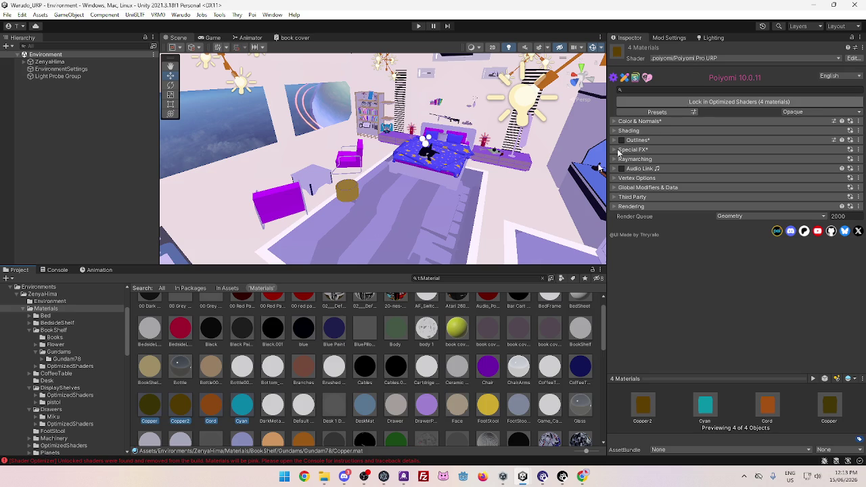
{"action": "left_click", "coordinate": [274, 411], "text": "ctrl"}
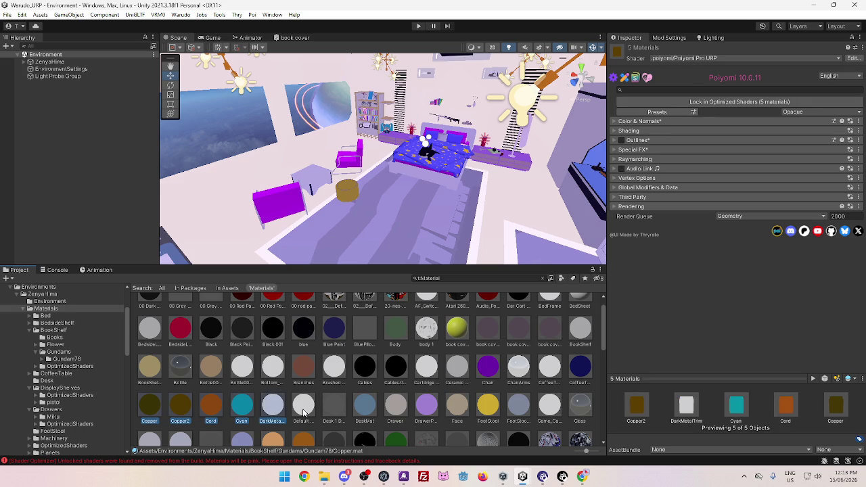
{"action": "left_click", "coordinate": [303, 413], "text": "ctrl"}
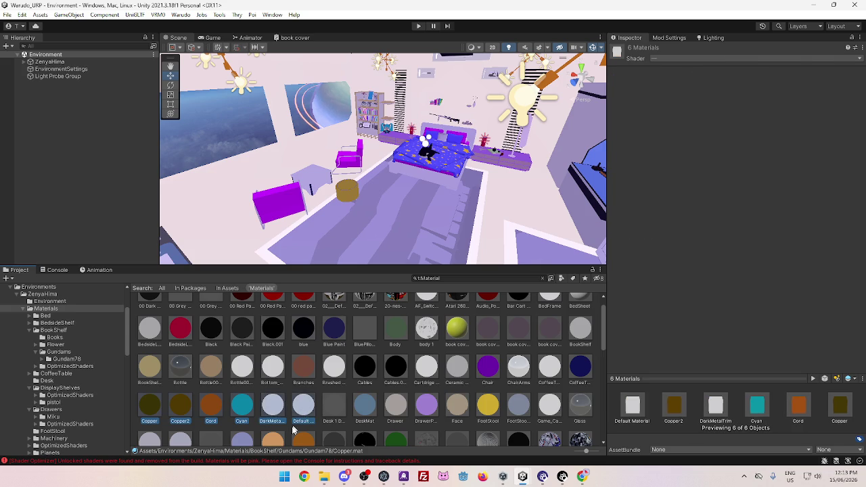
{"action": "left_click", "coordinate": [274, 412]}
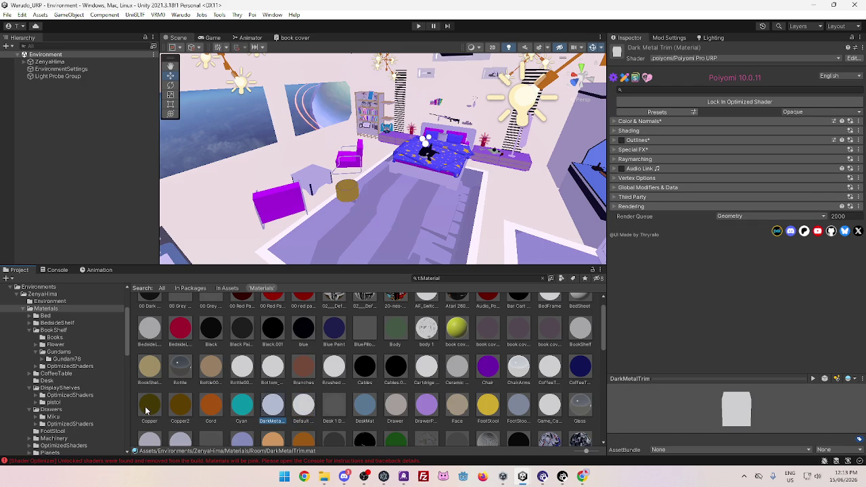
{"action": "left_click", "coordinate": [150, 414], "text": "shift"}
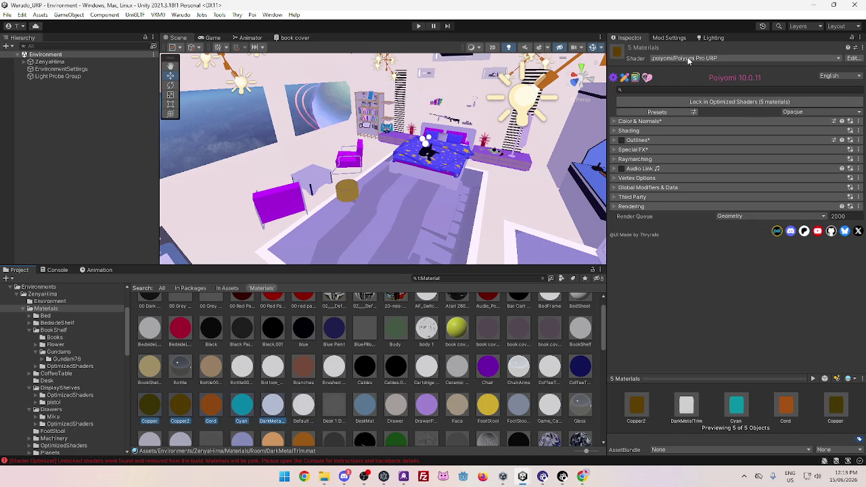
{"action": "left_click", "coordinate": [673, 101]}
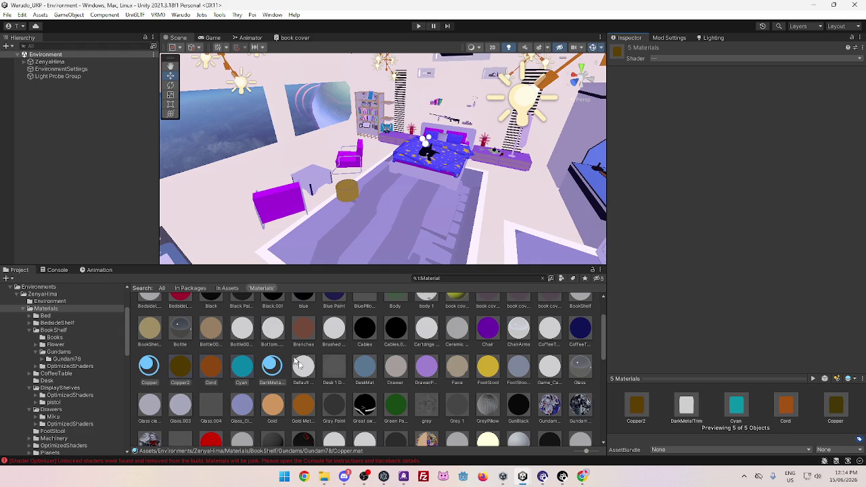
{"action": "left_click", "coordinate": [305, 376]}
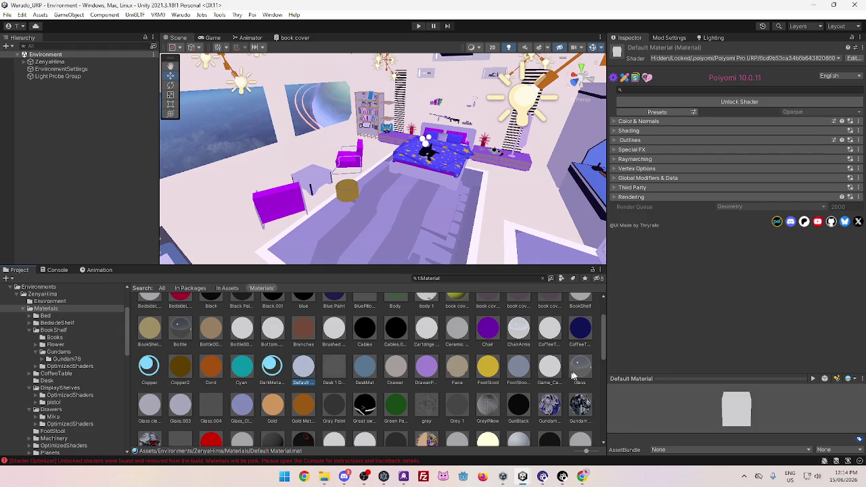
{"action": "left_click", "coordinate": [579, 369], "text": "shift"}
{"action": "left_click", "coordinate": [329, 368]}
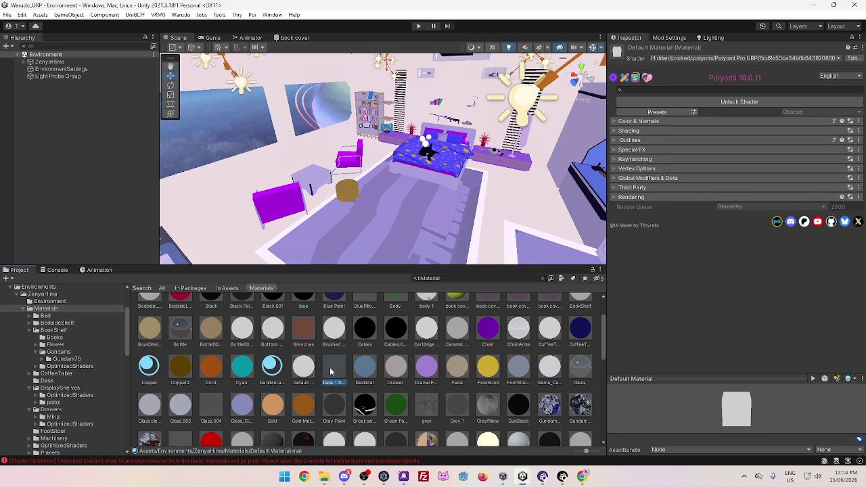
{"action": "left_click", "coordinate": [303, 365]}
{"action": "left_click", "coordinate": [676, 100]}
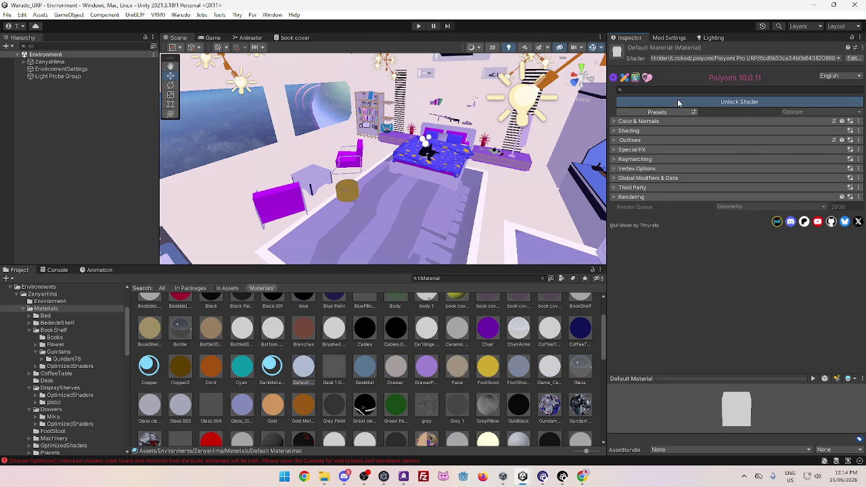
{"action": "left_click", "coordinate": [336, 367]}
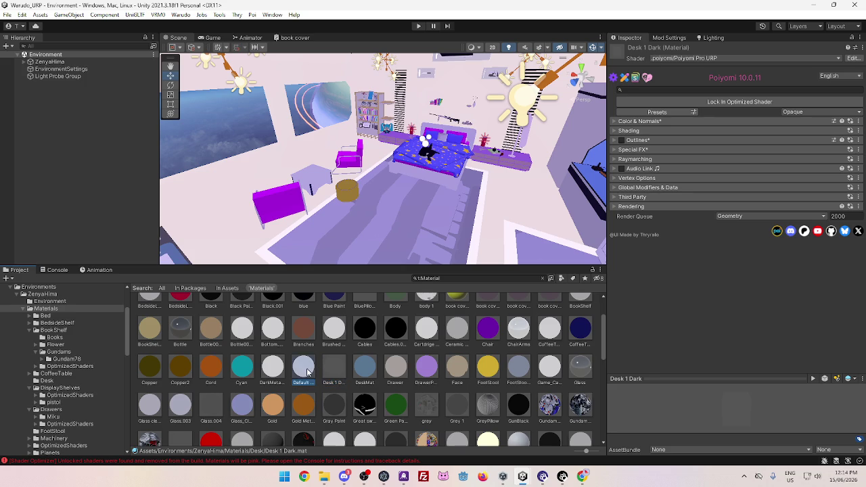
{"action": "left_click", "coordinate": [363, 368]}
{"action": "left_click", "coordinate": [395, 369]}
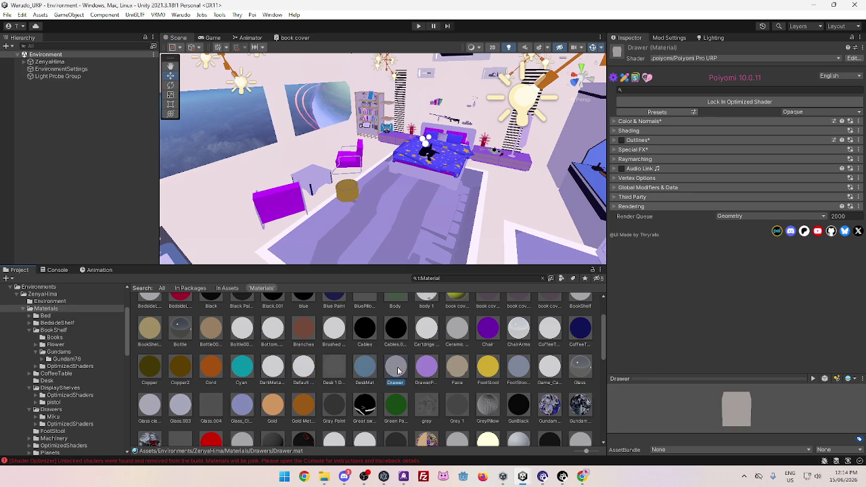
{"action": "left_click", "coordinate": [426, 369]}
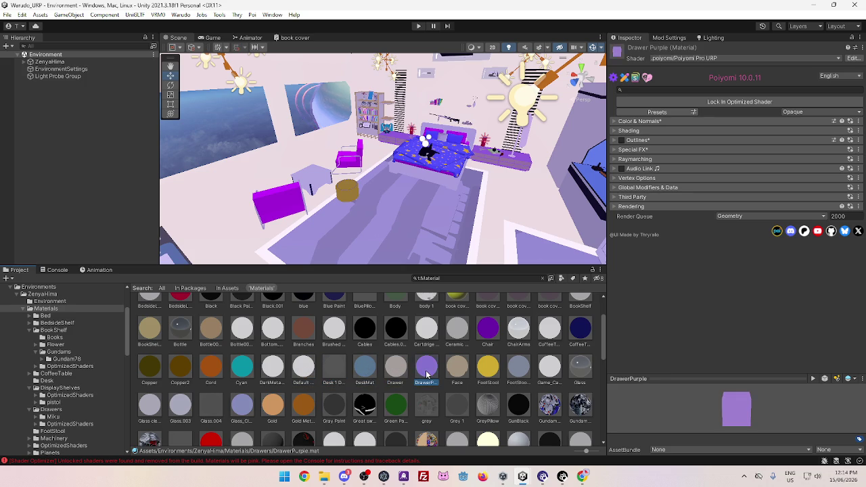
{"action": "left_click", "coordinate": [458, 370]}
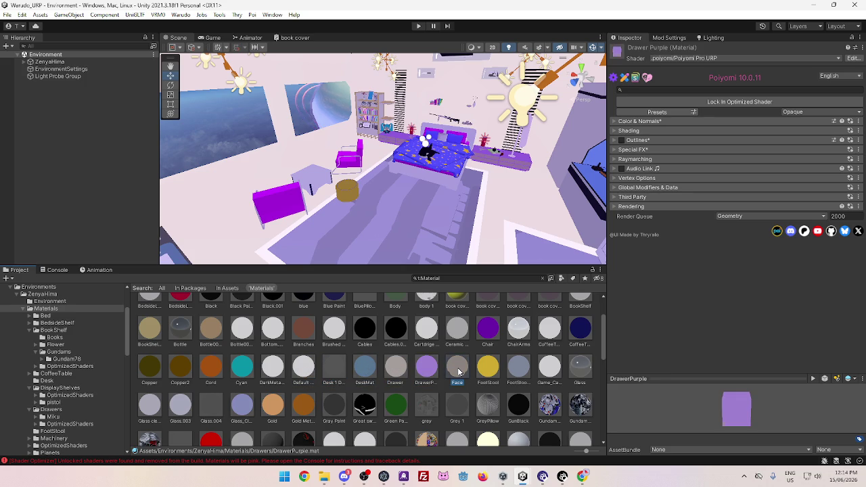
{"action": "left_click", "coordinate": [497, 369]}
{"action": "left_click", "coordinate": [521, 366]}
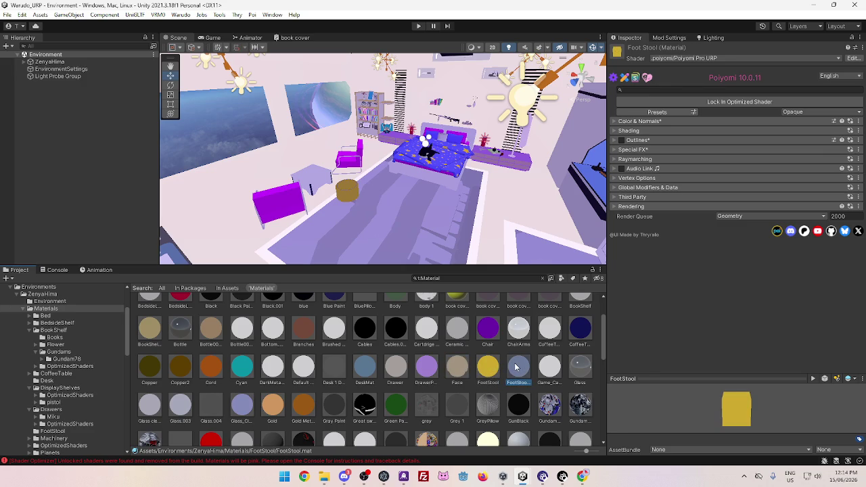
{"action": "left_click", "coordinate": [548, 368]}
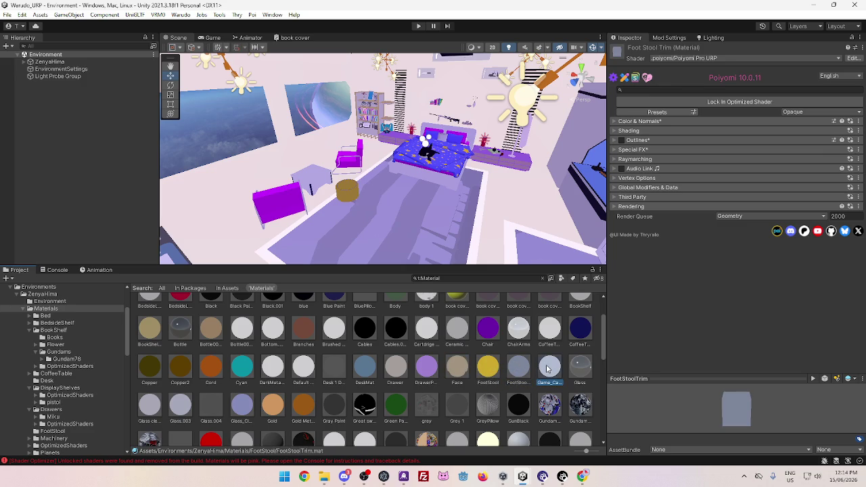
{"action": "left_click", "coordinate": [581, 376]}
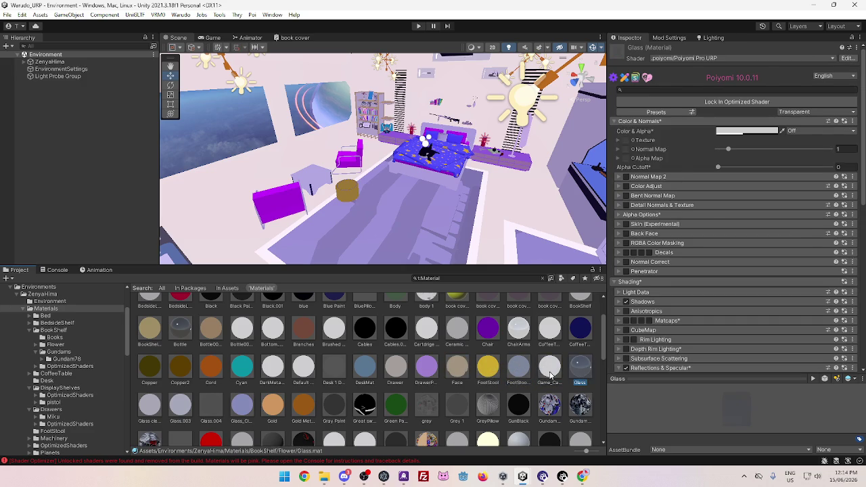
{"action": "left_click", "coordinate": [550, 371]}
{"action": "left_click", "coordinate": [575, 370]}
{"action": "left_click", "coordinate": [150, 408]}
{"action": "left_click", "coordinate": [179, 409]}
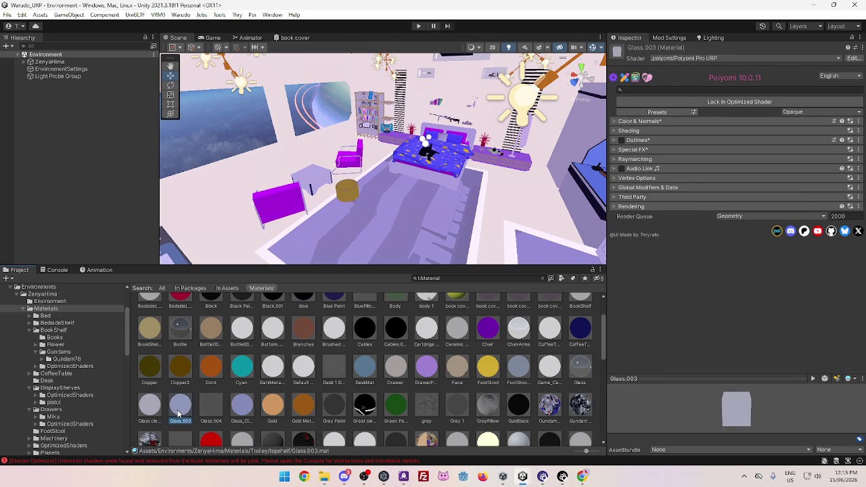
{"action": "left_click", "coordinate": [208, 414]}
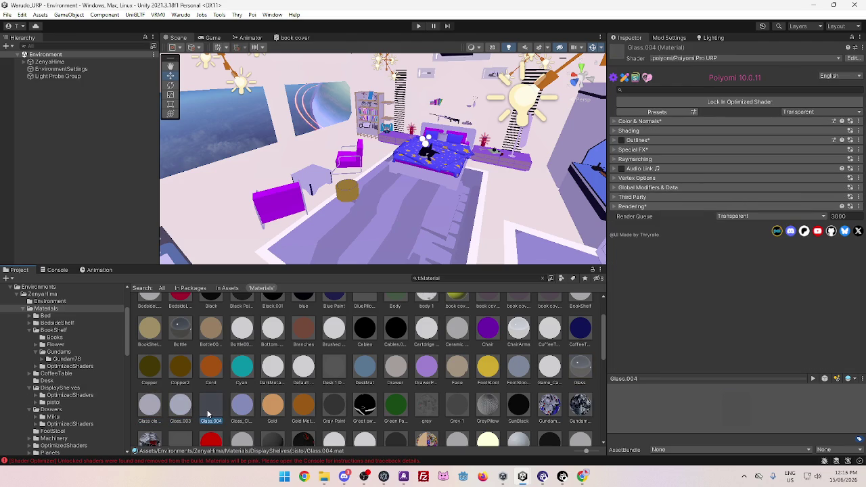
{"action": "left_click", "coordinate": [245, 412]}
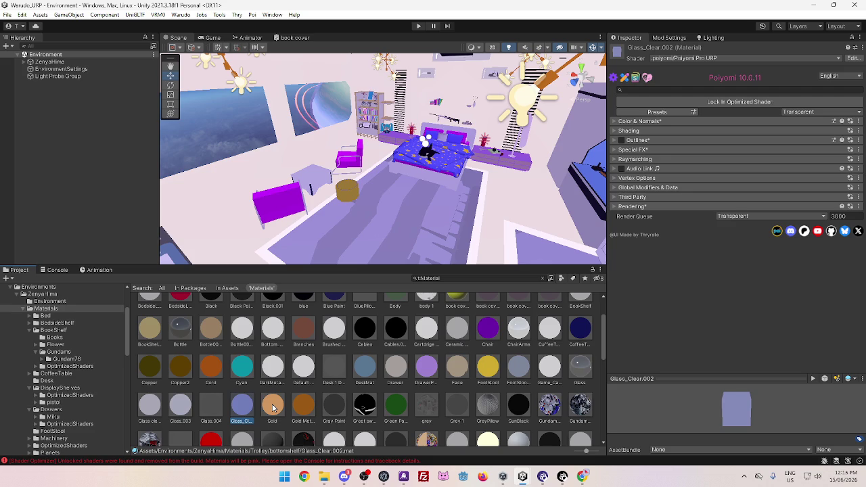
{"action": "left_click", "coordinate": [273, 406]}
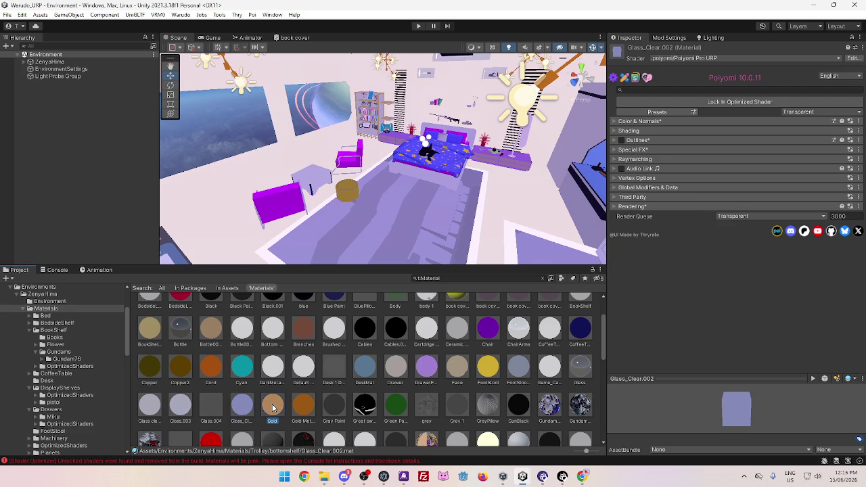
{"action": "left_click", "coordinate": [308, 412]}
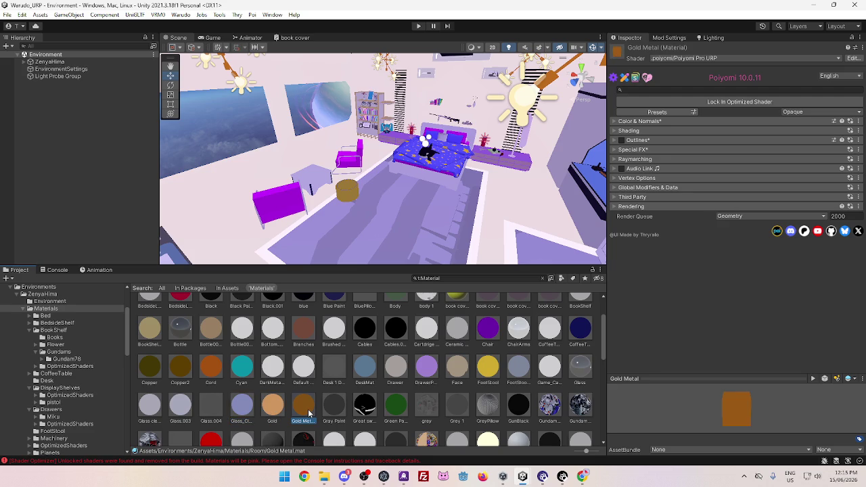
{"action": "left_click", "coordinate": [334, 414]}
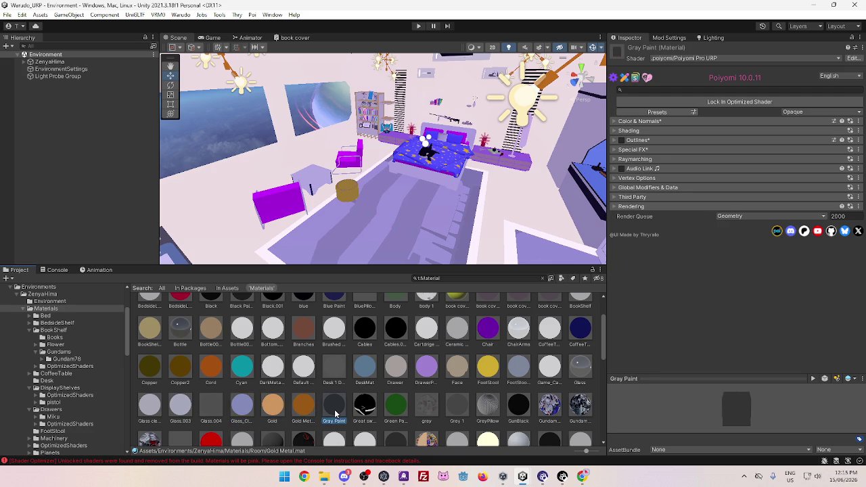
{"action": "left_click", "coordinate": [364, 411]}
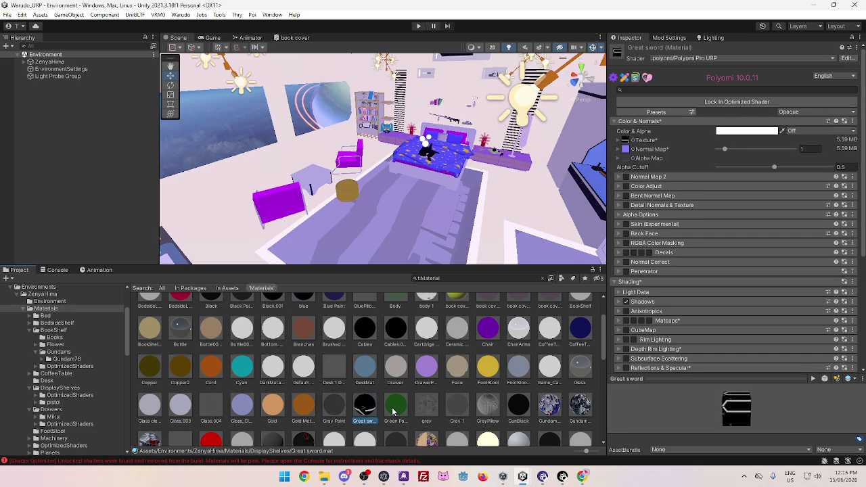
{"action": "left_click", "coordinate": [393, 409]}
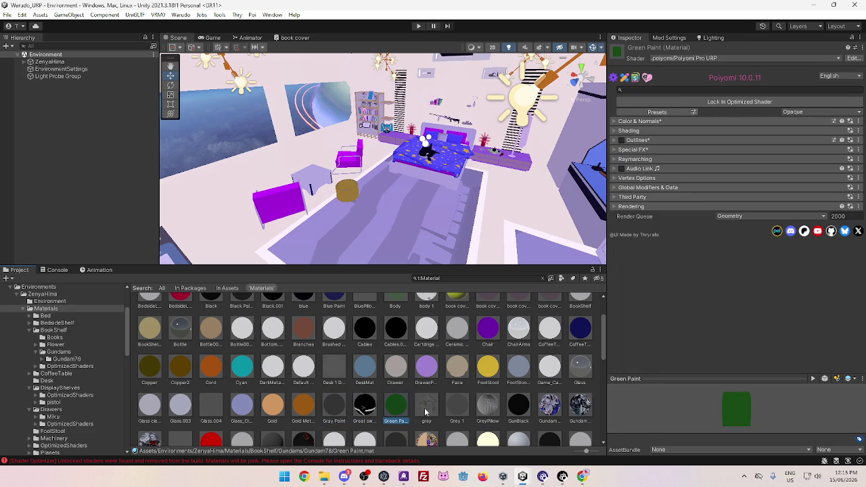
{"action": "left_click", "coordinate": [424, 411]}
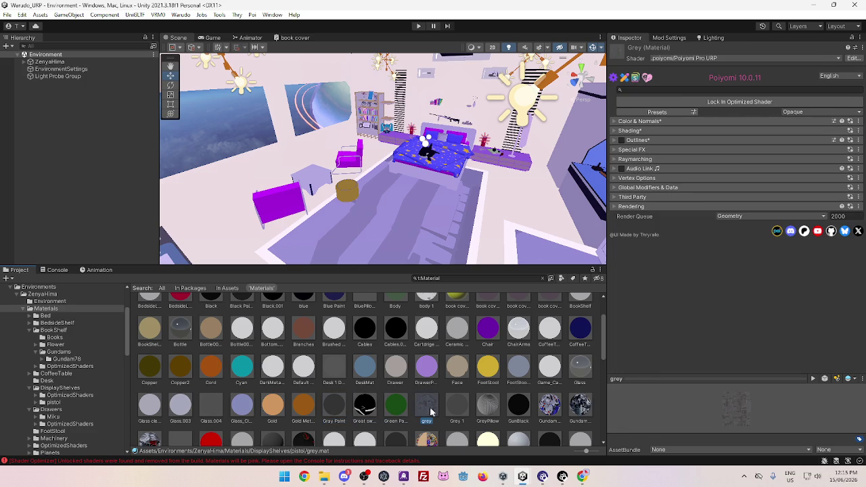
{"action": "left_click", "coordinate": [459, 410]}
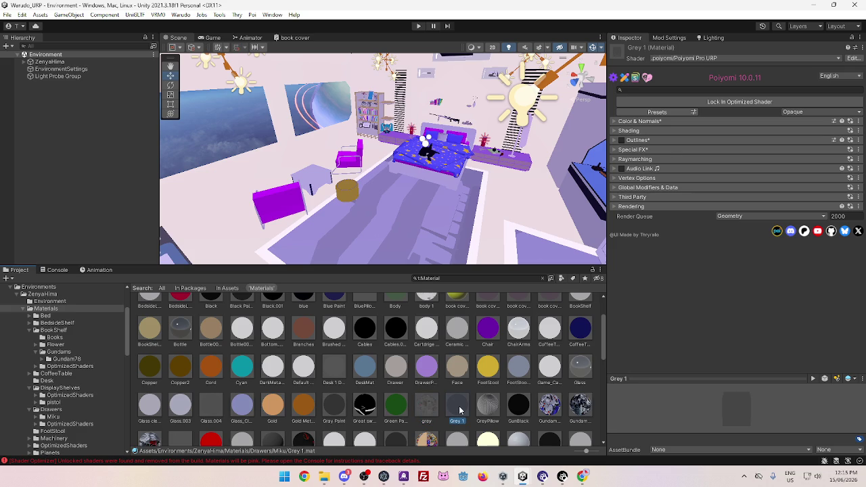
{"action": "left_click", "coordinate": [488, 405]}
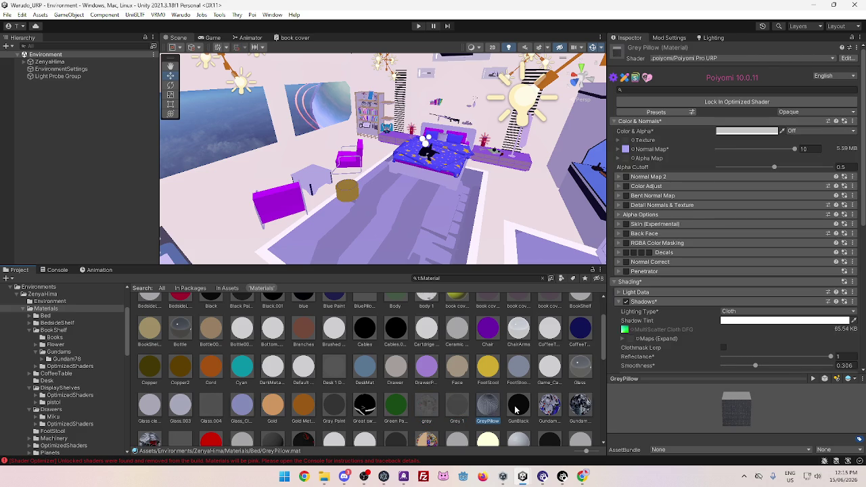
{"action": "left_click", "coordinate": [518, 405]}
{"action": "left_click", "coordinate": [549, 405]}
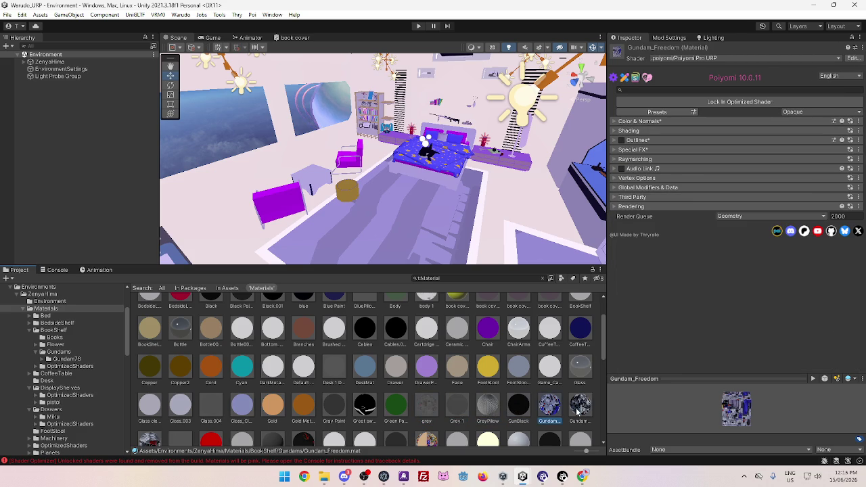
{"action": "left_click", "coordinate": [578, 405]}
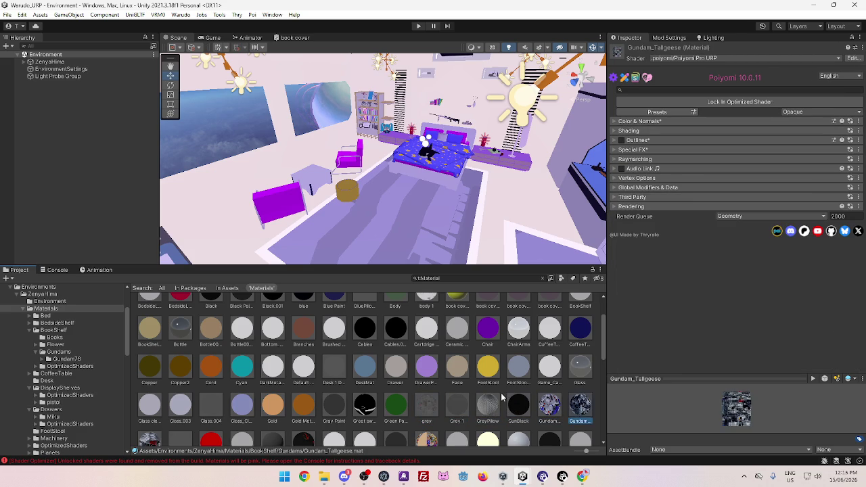
{"action": "scroll", "coordinate": [271, 379], "scroll_direction": "down", "scroll_amount": 2}
{"action": "left_click", "coordinate": [149, 364]}
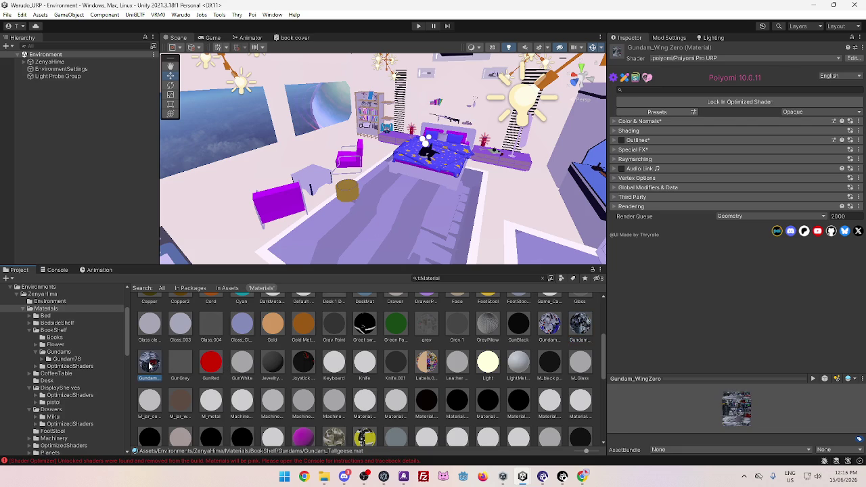
{"action": "left_click", "coordinate": [184, 365]}
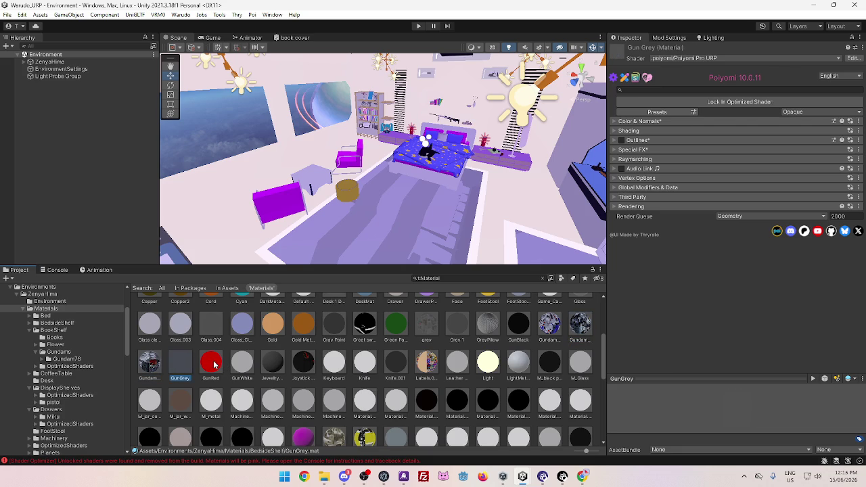
{"action": "left_click", "coordinate": [213, 365]}
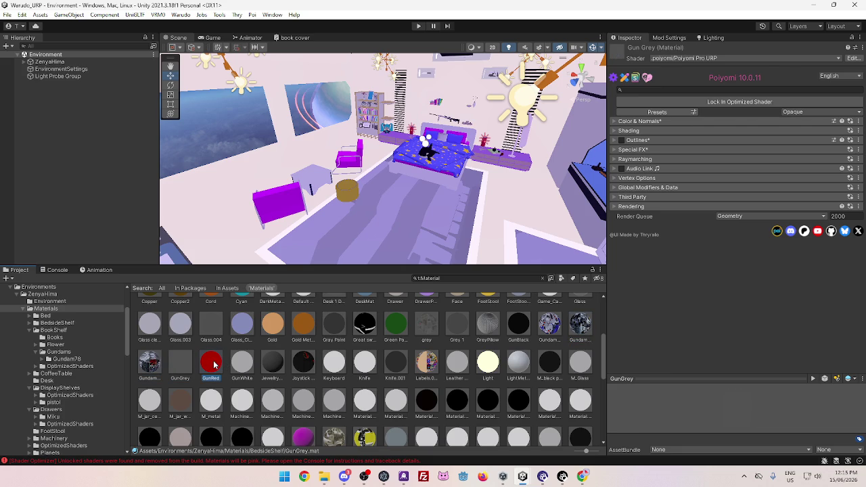
{"action": "left_click", "coordinate": [248, 366]}
{"action": "left_click", "coordinate": [150, 363]}
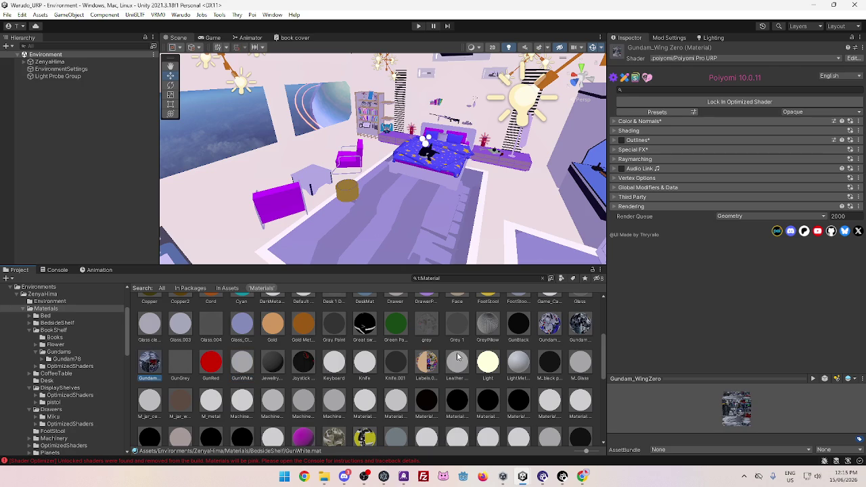
{"action": "left_click", "coordinate": [557, 325]}
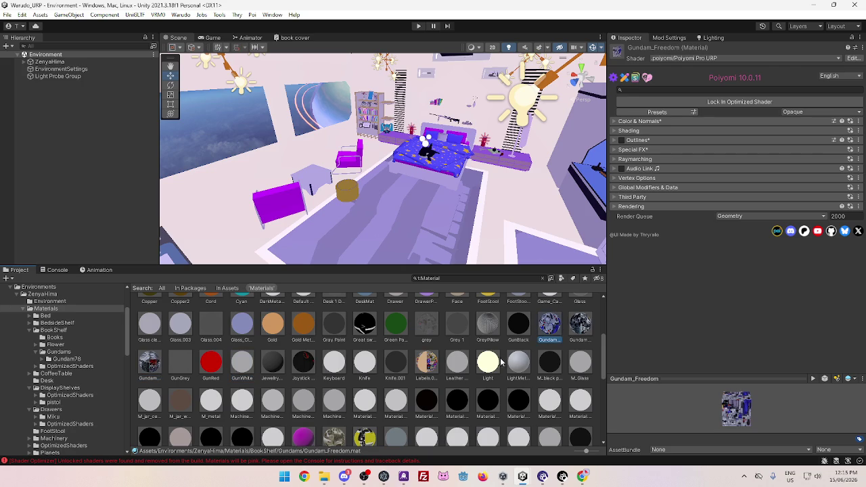
{"action": "left_click", "coordinate": [579, 405], "text": "shift"}
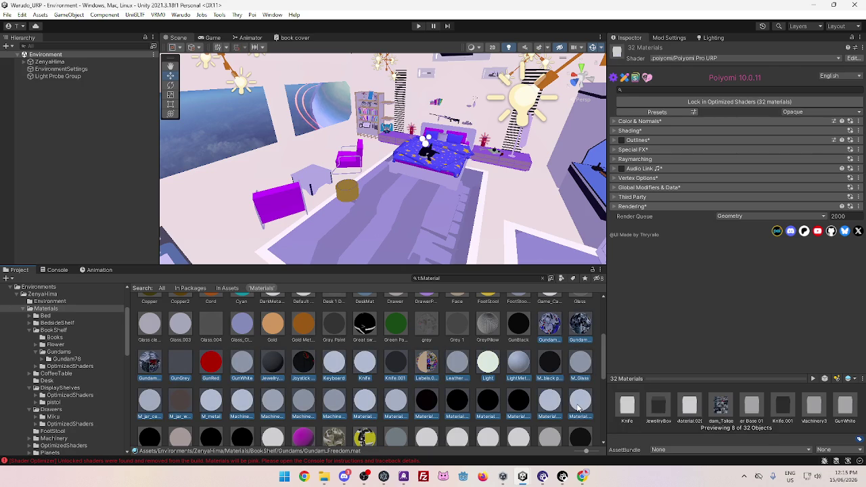
Lock the 32 materials from Gundam_Freedom onward, then begin a new selection with GunBlack and GreyPillow
{"action": "left_click", "coordinate": [728, 101]}
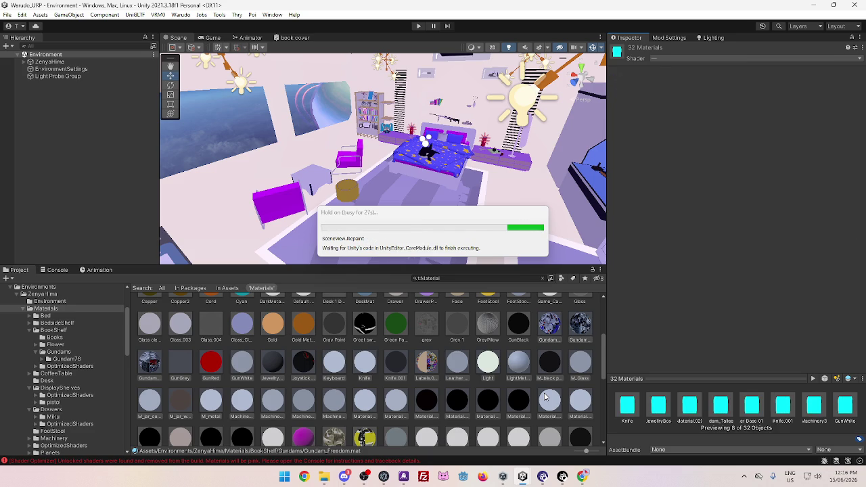
{"action": "scroll", "coordinate": [547, 395], "scroll_direction": "down", "scroll_amount": 1}
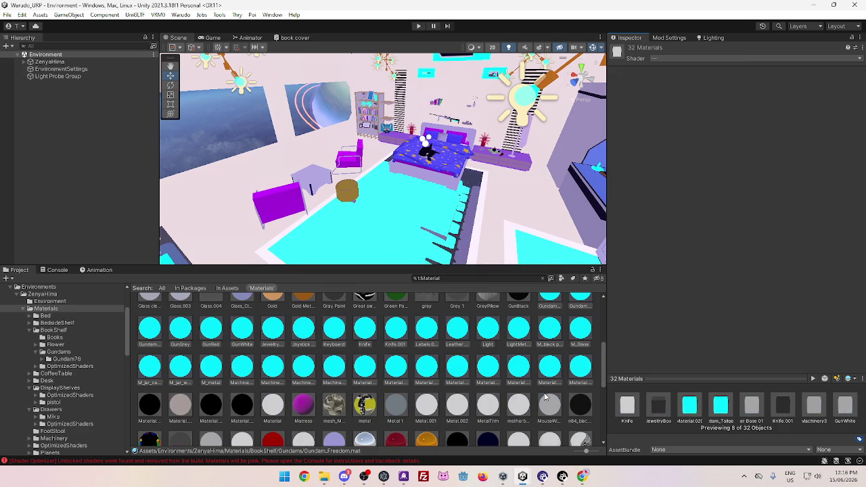
{"action": "scroll", "coordinate": [452, 341], "scroll_direction": "up", "scroll_amount": 1}
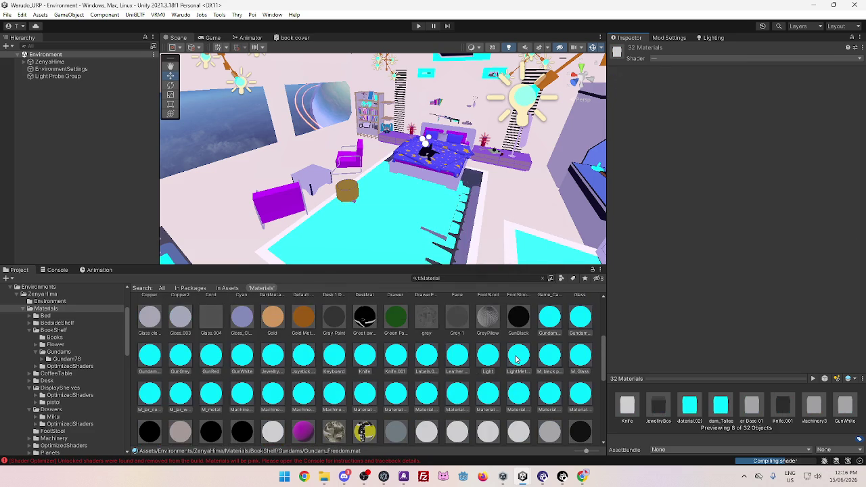
{"action": "left_click", "coordinate": [519, 318]}
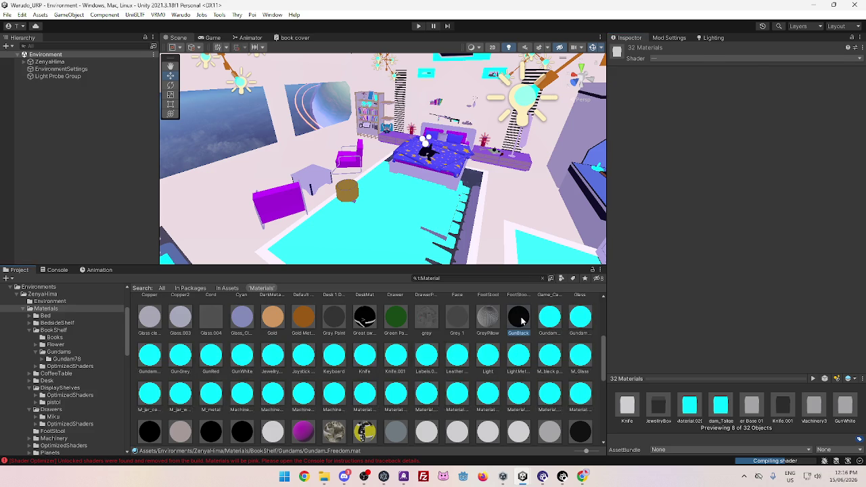
{"action": "left_click", "coordinate": [486, 318], "text": "ctrl"}
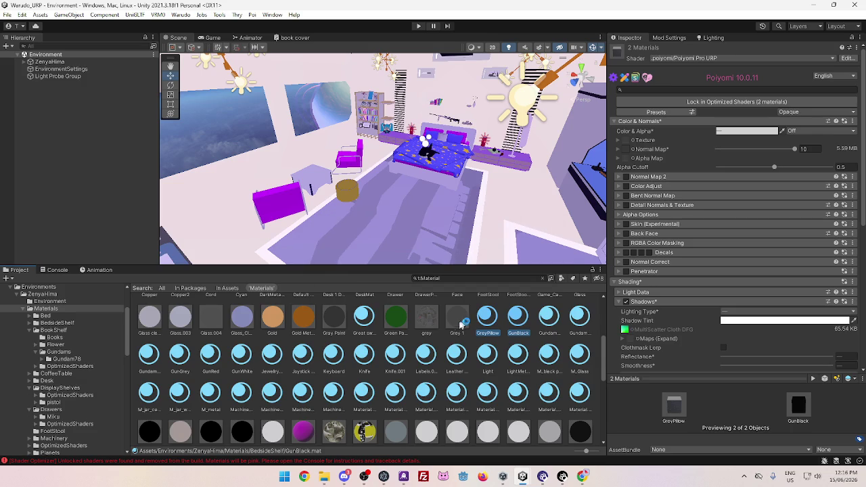
Add Grey 1, grey, the paint, Great sword, gold and glass materials, then lock all 13
{"action": "left_click", "coordinate": [458, 317], "text": "ctrl"}
{"action": "left_click", "coordinate": [427, 317], "text": "ctrl"}
{"action": "left_click", "coordinate": [395, 318], "text": "ctrl"}
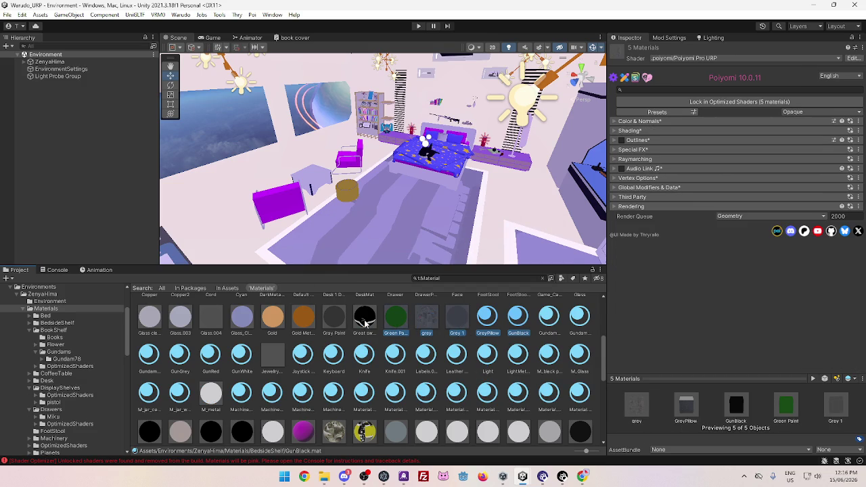
{"action": "left_click", "coordinate": [365, 323], "text": "ctrl"}
{"action": "left_click", "coordinate": [336, 321], "text": "ctrl"}
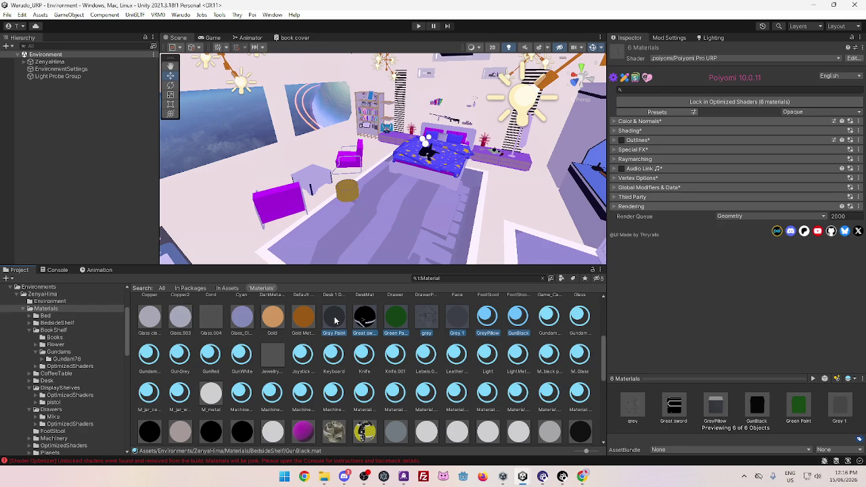
{"action": "left_click", "coordinate": [303, 321], "text": "ctrl"}
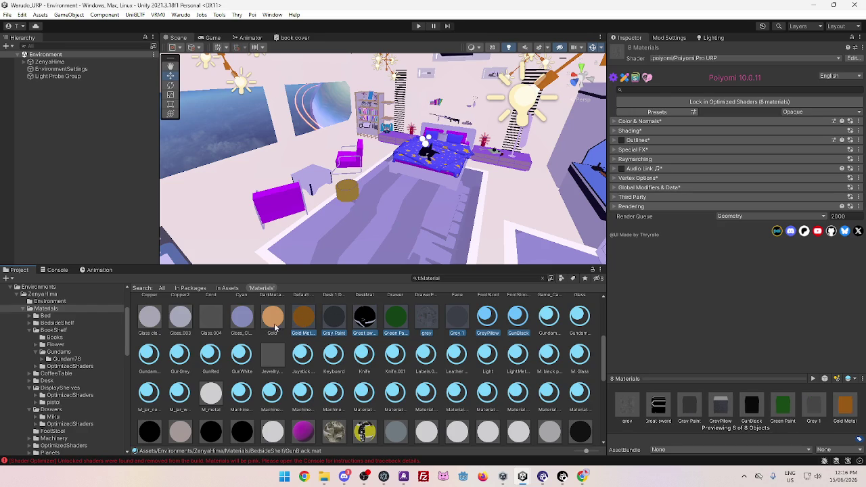
{"action": "left_click", "coordinate": [274, 321], "text": "ctrl"}
{"action": "left_click", "coordinate": [242, 321], "text": "ctrl"}
{"action": "left_click", "coordinate": [211, 320], "text": "ctrl"}
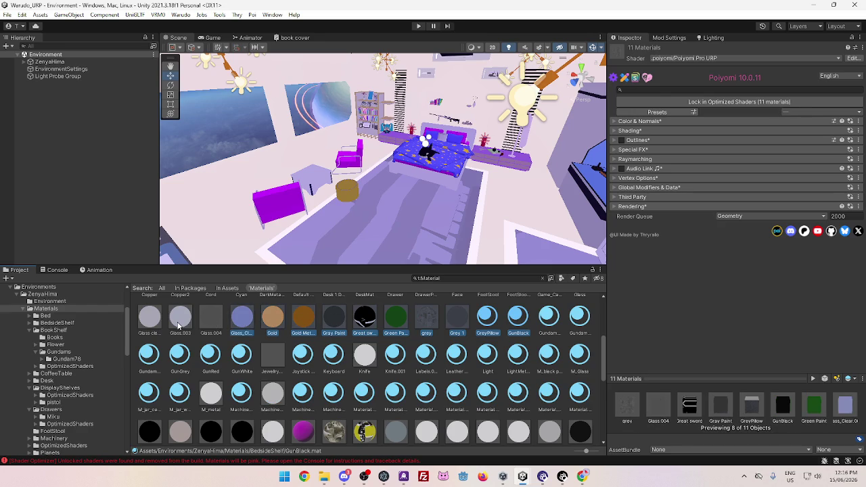
{"action": "left_click", "coordinate": [179, 321], "text": "ctrl"}
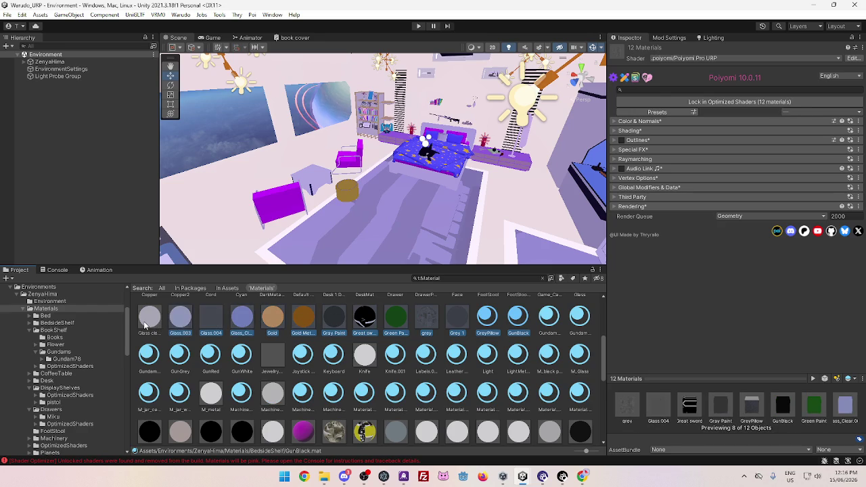
{"action": "left_click", "coordinate": [145, 323], "text": "ctrl"}
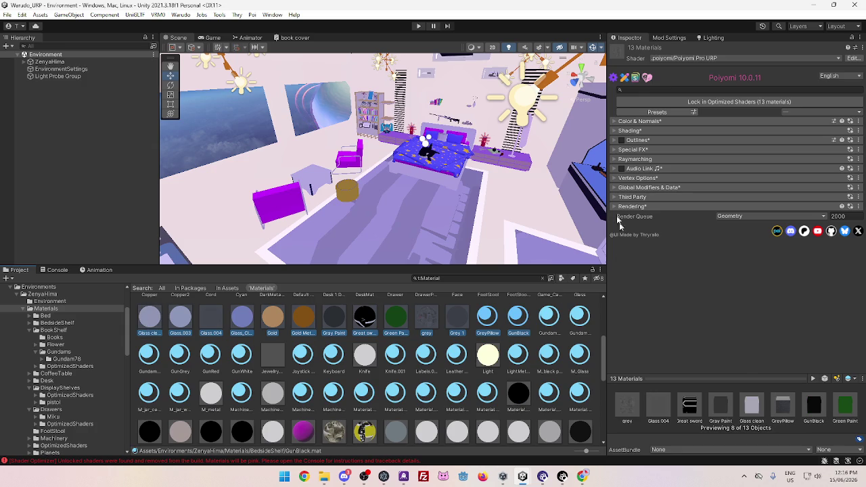
{"action": "left_click", "coordinate": [719, 103]}
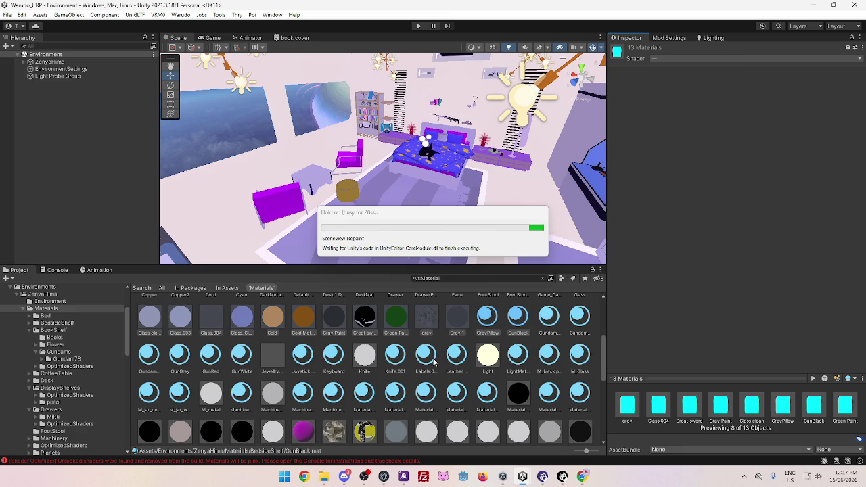
Scroll the Project grid to check the previews of the 13 newly locked materials
{"action": "scroll", "coordinate": [420, 369], "scroll_direction": "up", "scroll_amount": 1}
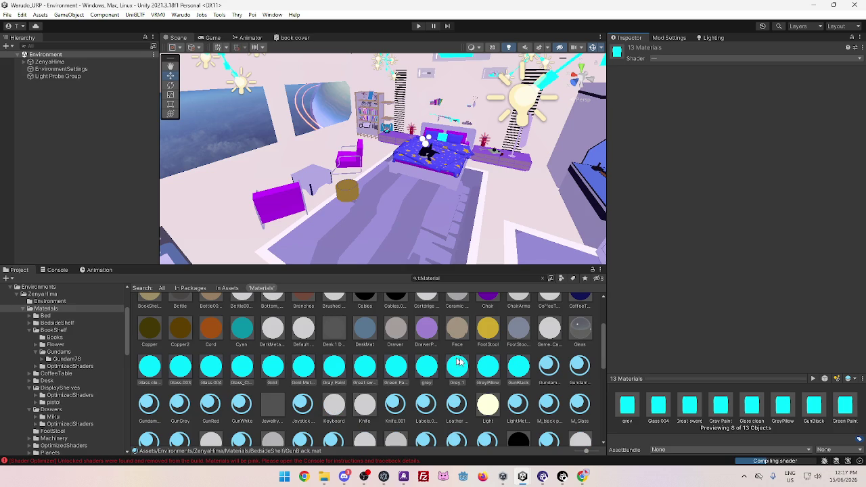
{"action": "scroll", "coordinate": [406, 376], "scroll_direction": "down", "scroll_amount": 1}
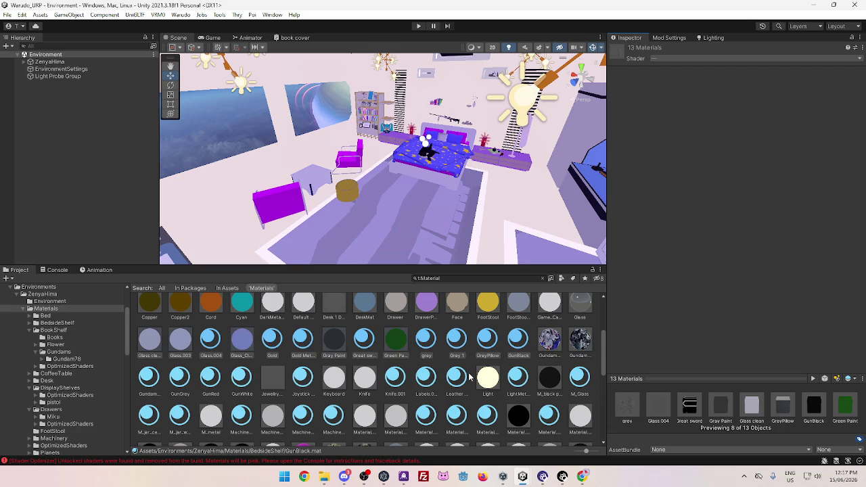
{"action": "left_click", "coordinate": [556, 349]}
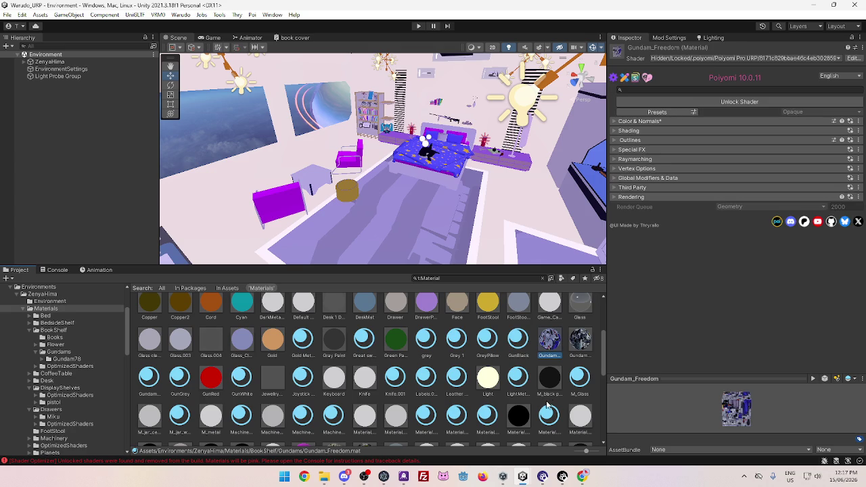
{"action": "left_click", "coordinate": [582, 417], "text": "shift"}
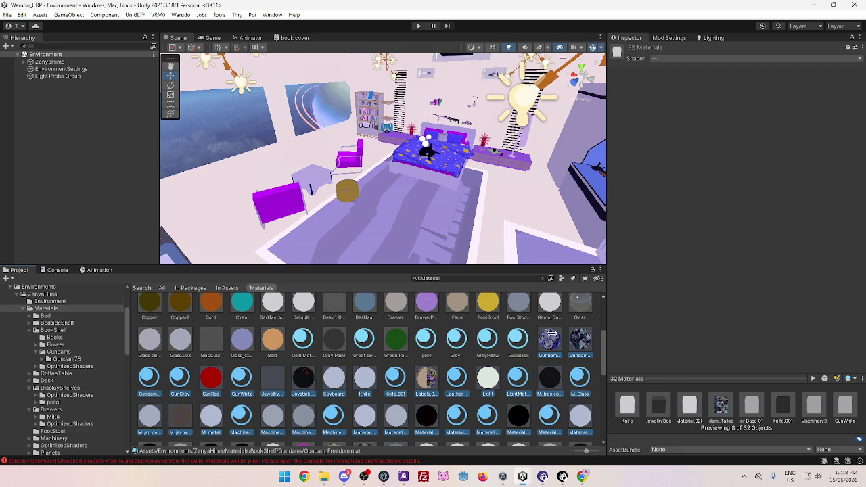
{"action": "left_click", "coordinate": [575, 376], "text": "shift"}
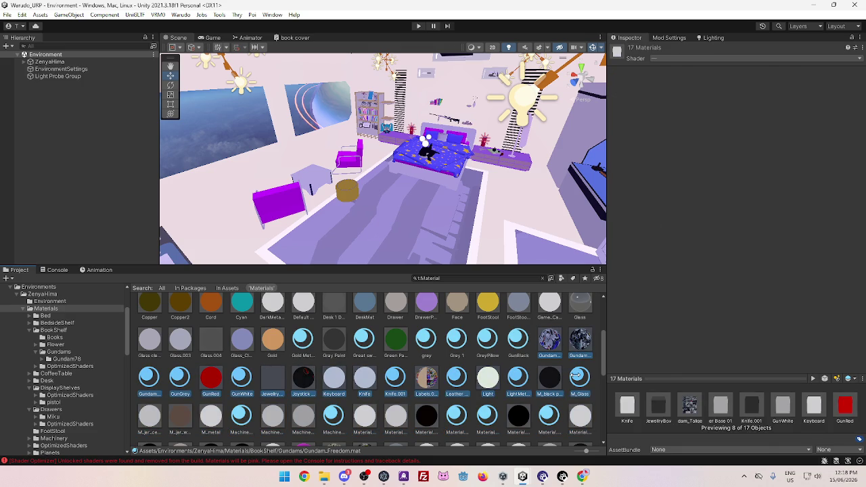
{"action": "left_click", "coordinate": [331, 380], "text": "shift"}
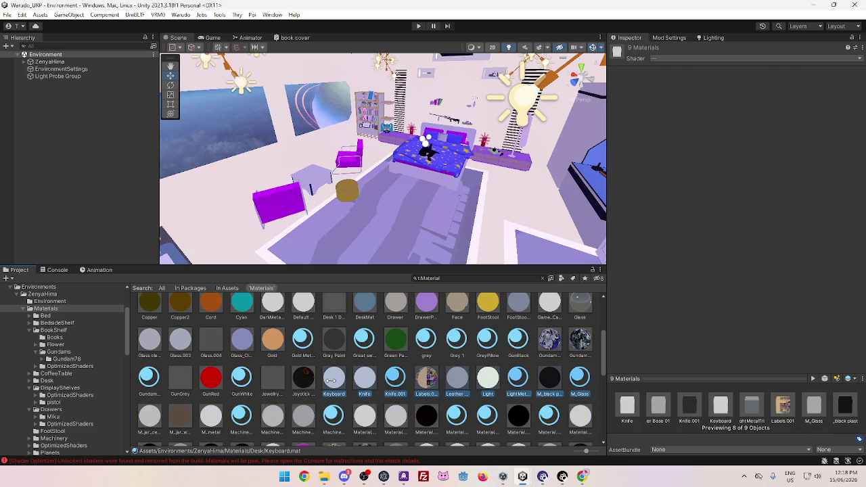
{"action": "left_click", "coordinate": [426, 339]}
{"action": "scroll", "coordinate": [436, 350], "scroll_direction": "down", "scroll_amount": 2}
{"action": "scroll", "coordinate": [473, 366], "scroll_direction": "up", "scroll_amount": 5}
{"action": "scroll", "coordinate": [507, 372], "scroll_direction": "up", "scroll_amount": 1}
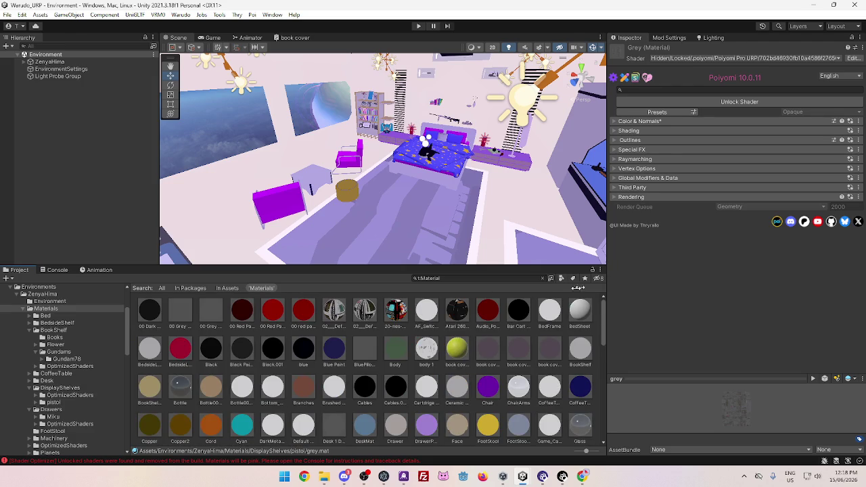
{"action": "left_click", "coordinate": [152, 309]}
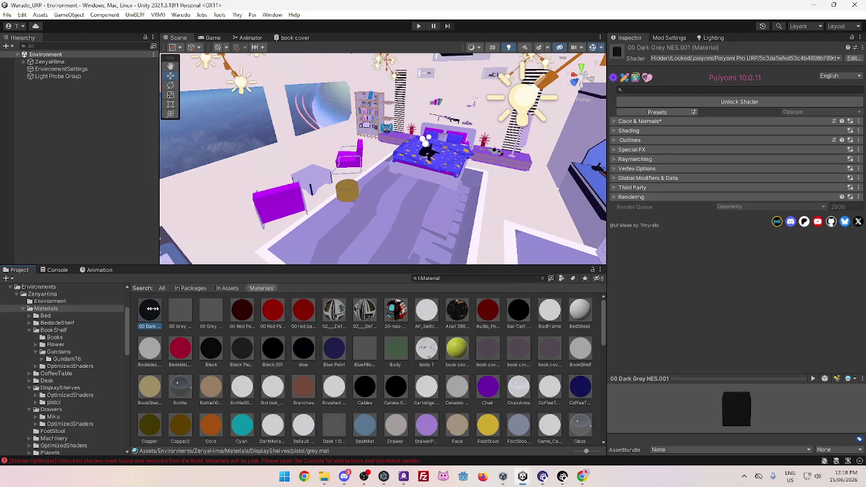
{"action": "left_click", "coordinate": [578, 350], "text": "shift"}
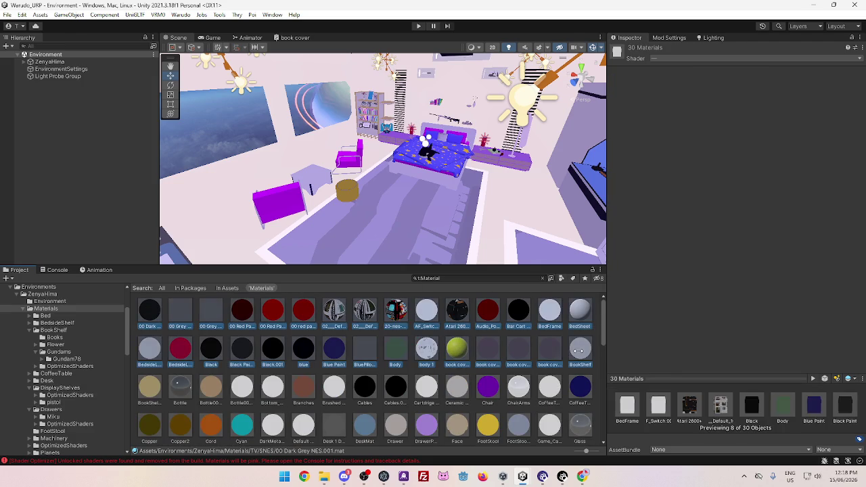
{"action": "left_click", "coordinate": [447, 350], "text": "shift"}
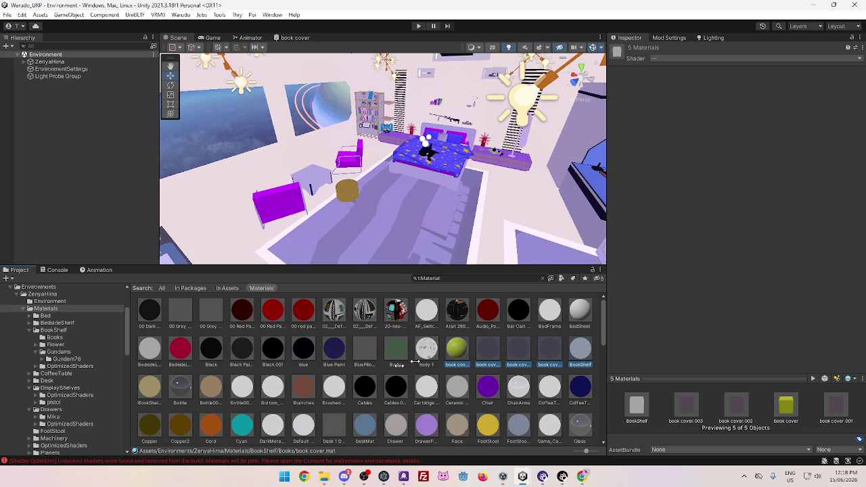
{"action": "left_click", "coordinate": [159, 312]}
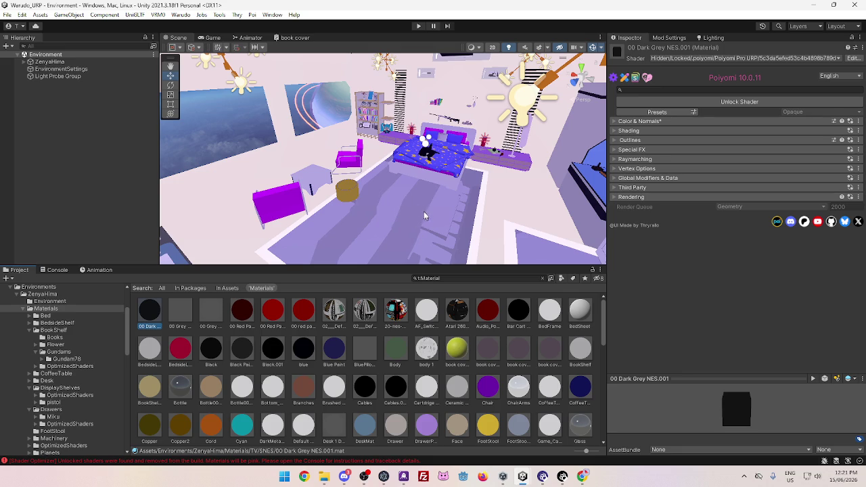
Orbit and lower the Scene view camera to view the bed and windows from near the floor
{"action": "left_click_drag", "start_coordinate": [425, 217], "coordinate": [425, 251]}
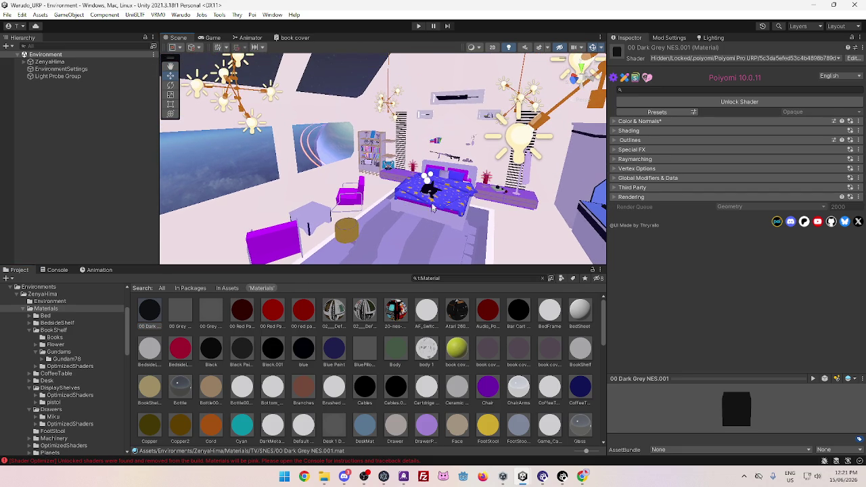
{"action": "mouse_move", "coordinate": [401, 235]}
{"action": "left_mouse_down"}
{"action": "mouse_move", "coordinate": [375, 238]}
{"action": "mouse_move", "coordinate": [376, 221]}
{"action": "mouse_move", "coordinate": [366, 226]}
{"action": "mouse_move", "coordinate": [386, 231]}
{"action": "mouse_move", "coordinate": [370, 219]}
{"action": "mouse_move", "coordinate": [377, 222]}
{"action": "left_mouse_up"}
{"action": "scroll", "coordinate": [387, 206], "scroll_direction": "up", "scroll_amount": 4}
{"action": "mouse_move", "coordinate": [435, 202]}
{"action": "left_mouse_down", "text": "alt"}
{"action": "mouse_move", "coordinate": [399, 193]}
{"action": "mouse_move", "coordinate": [416, 197]}
{"action": "left_mouse_up", "text": "alt"}
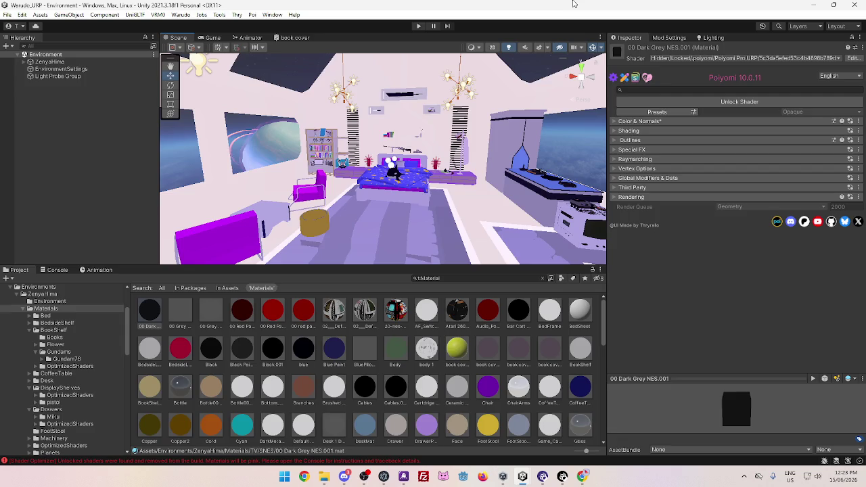
{"action": "key", "text": "alt+Tab"}
{"action": "key", "text": "alt+Tab"}
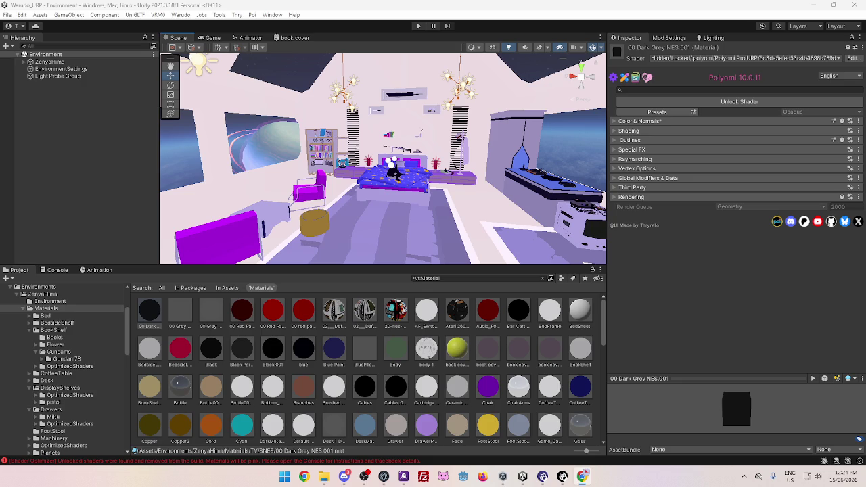
{"action": "key", "text": "alt+Tab"}
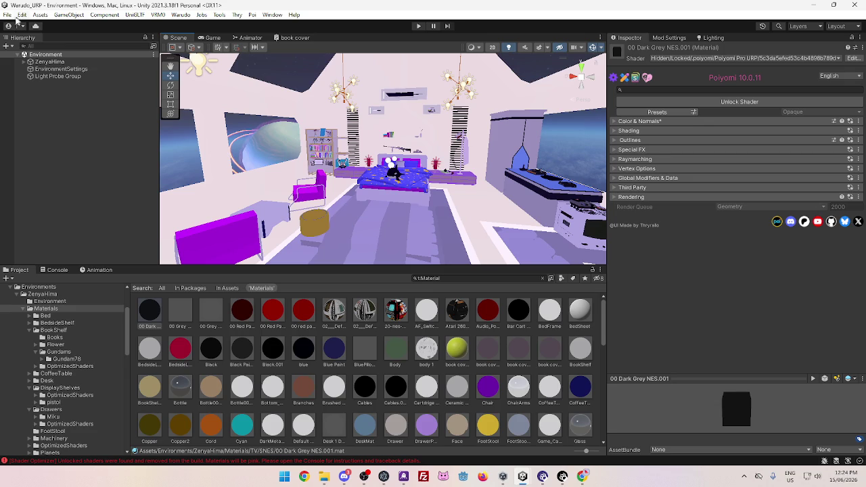
{"action": "left_click", "coordinate": [8, 14]}
Save the Environment scene, orbit past the desk and bookshelf, then minimise Unity and Warudo Pro
{"action": "left_click", "coordinate": [27, 59]}
{"action": "left_click_drag", "start_coordinate": [469, 249], "coordinate": [363, 214]}
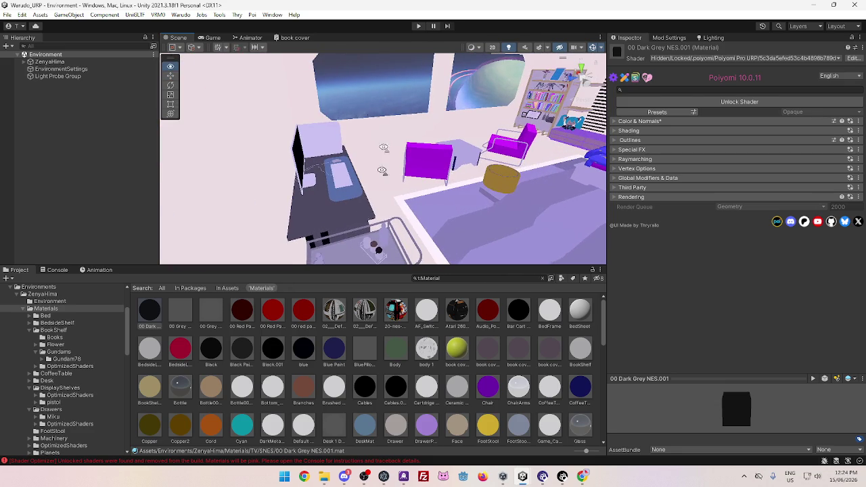
{"action": "left_click_drag", "start_coordinate": [392, 180], "coordinate": [508, 190]}
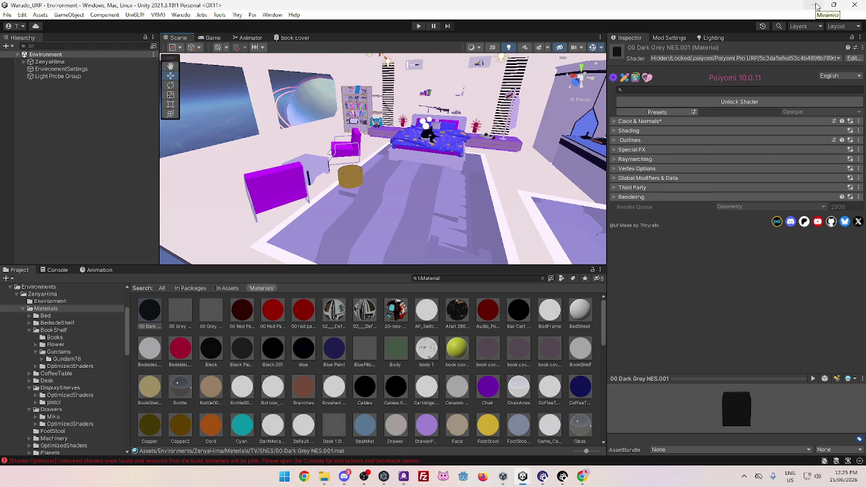
{"action": "left_click", "coordinate": [817, 6]}
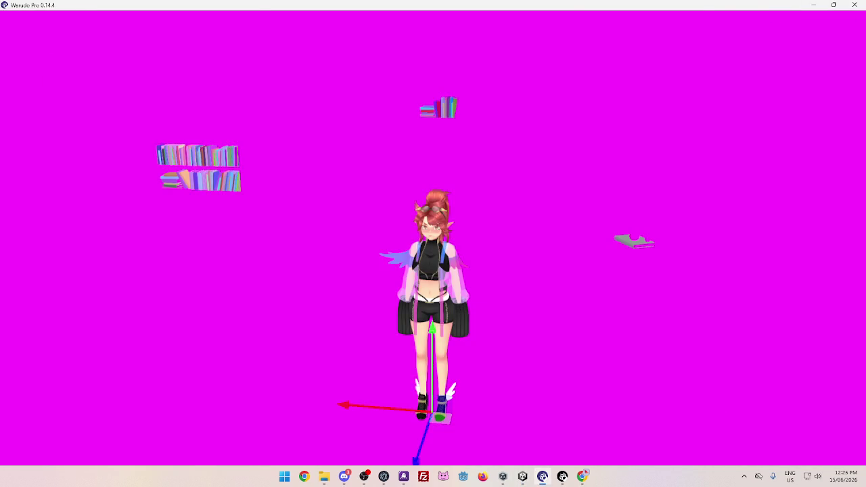
{"action": "left_click", "coordinate": [812, 5]}
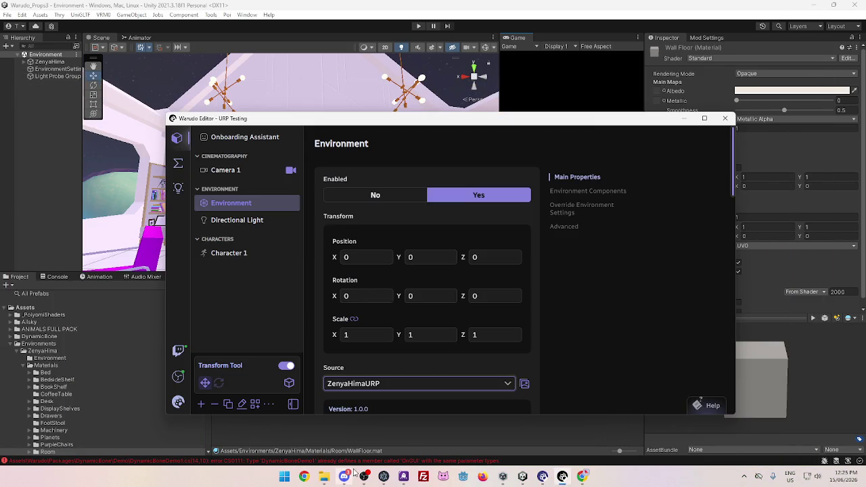
Bring the Chrome window showing the Twitch stream to the front
{"action": "left_click", "coordinate": [580, 479]}
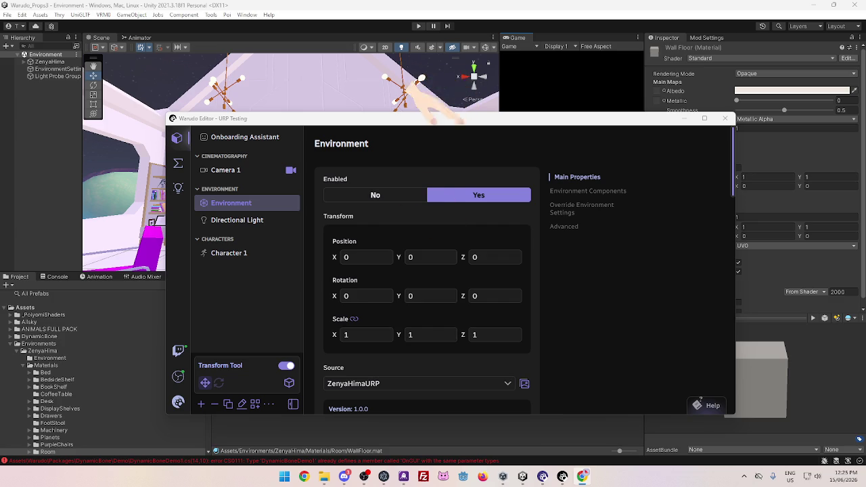
{"action": "left_click", "coordinate": [582, 476]}
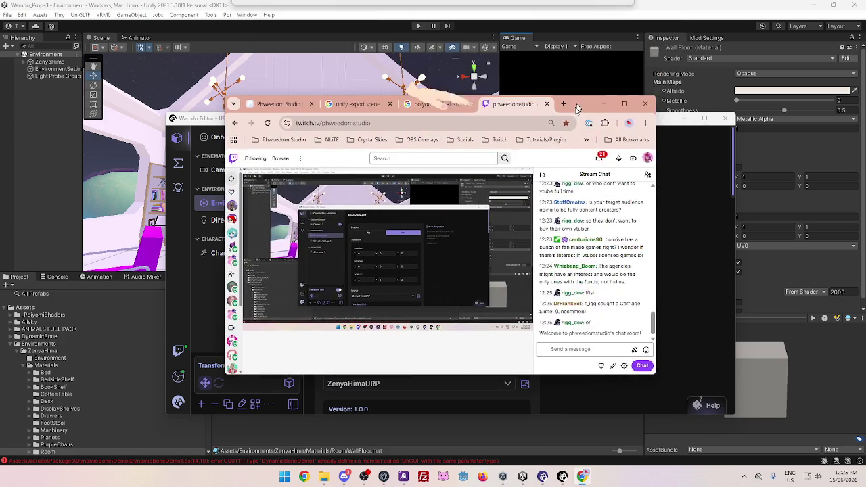
Maximise the browser and switch to another followed channel's Minecraft stream
{"action": "double_click", "coordinate": [611, 115]}
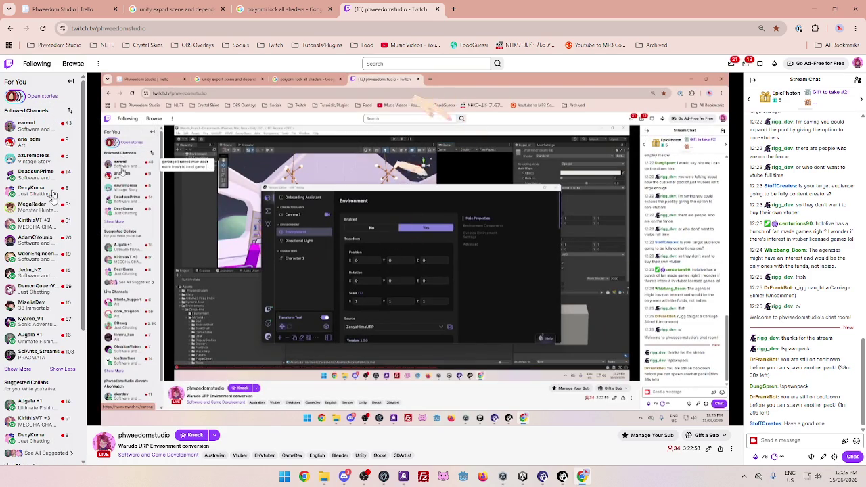
{"action": "left_click", "coordinate": [18, 370]}
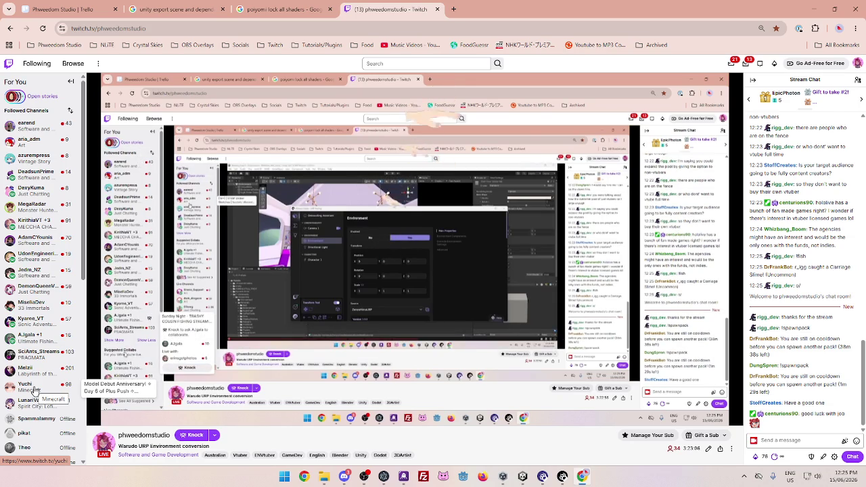
{"action": "left_click", "coordinate": [35, 390]}
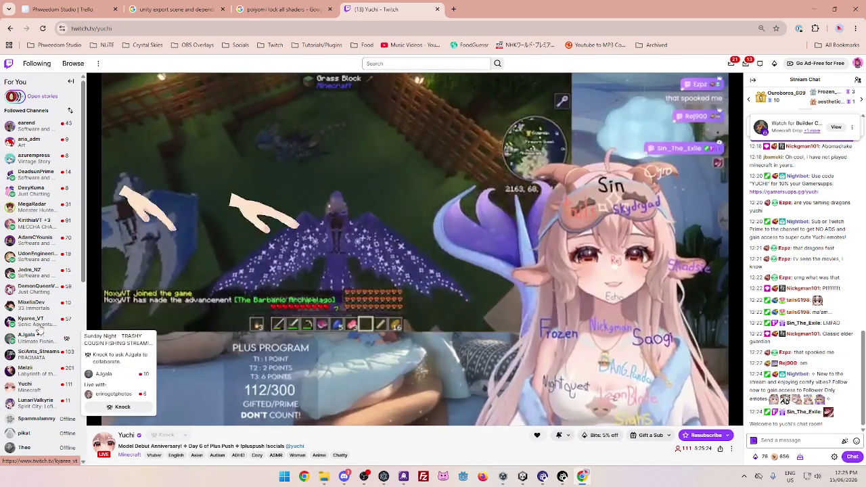
Switch through followed channels to one streaming 3D modelling and texturing
{"action": "left_click", "coordinate": [34, 274]}
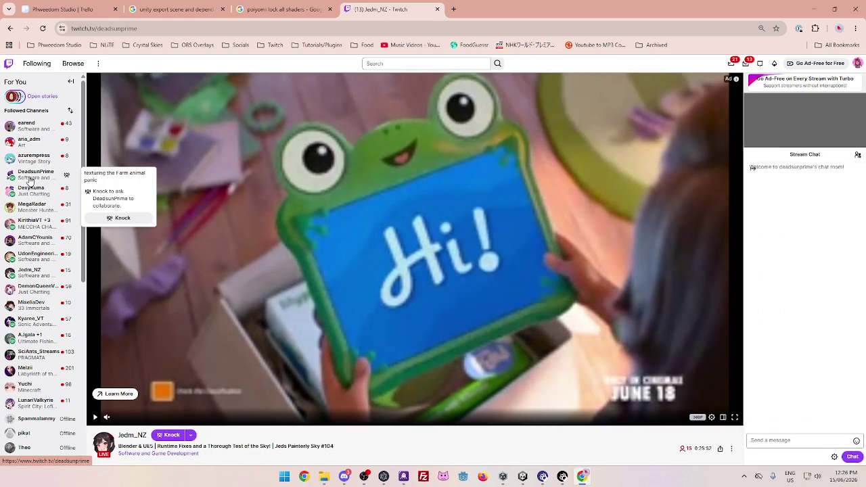
{"action": "left_click", "coordinate": [30, 180]}
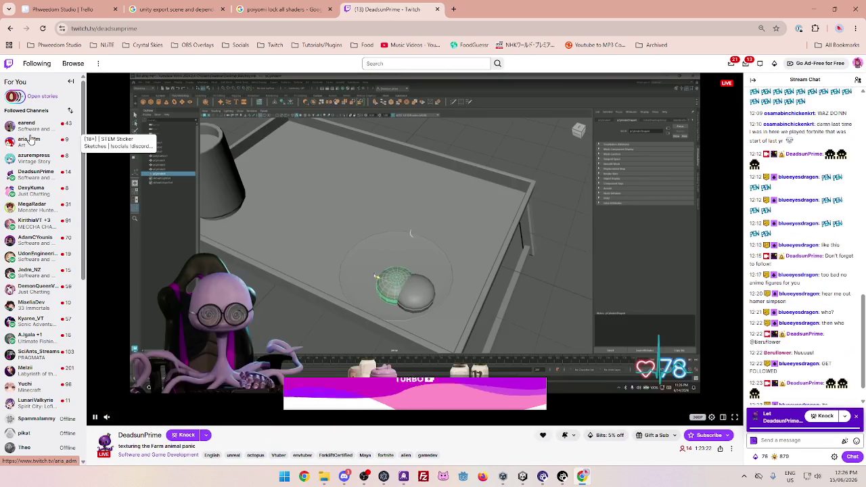